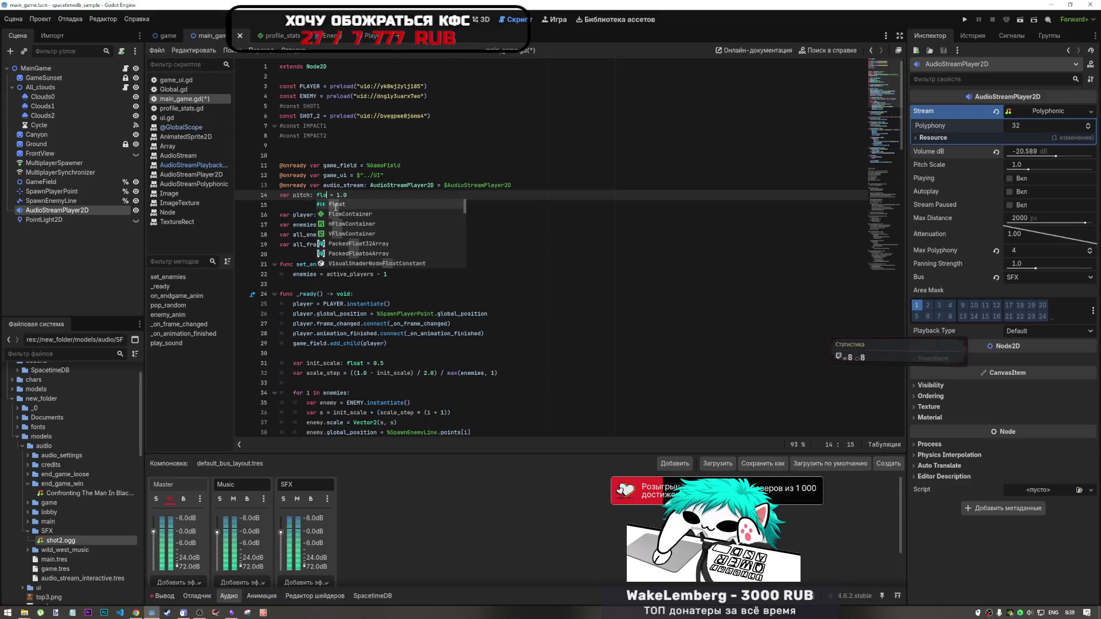
{"action": "type", "text": "at"}
Declare the pitch variable in main_game.gd as a float defaulting to 1.0
{"action": "left_click", "coordinate": [351, 195]}
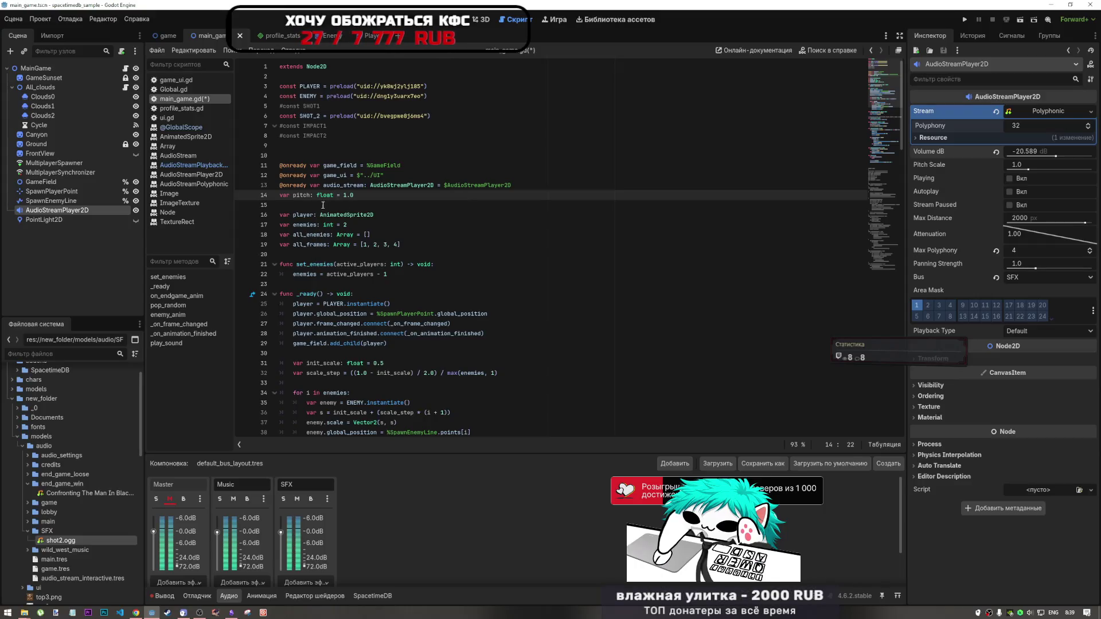
{"action": "left_click_drag", "start_coordinate": [366, 195], "coordinate": [344, 195]}
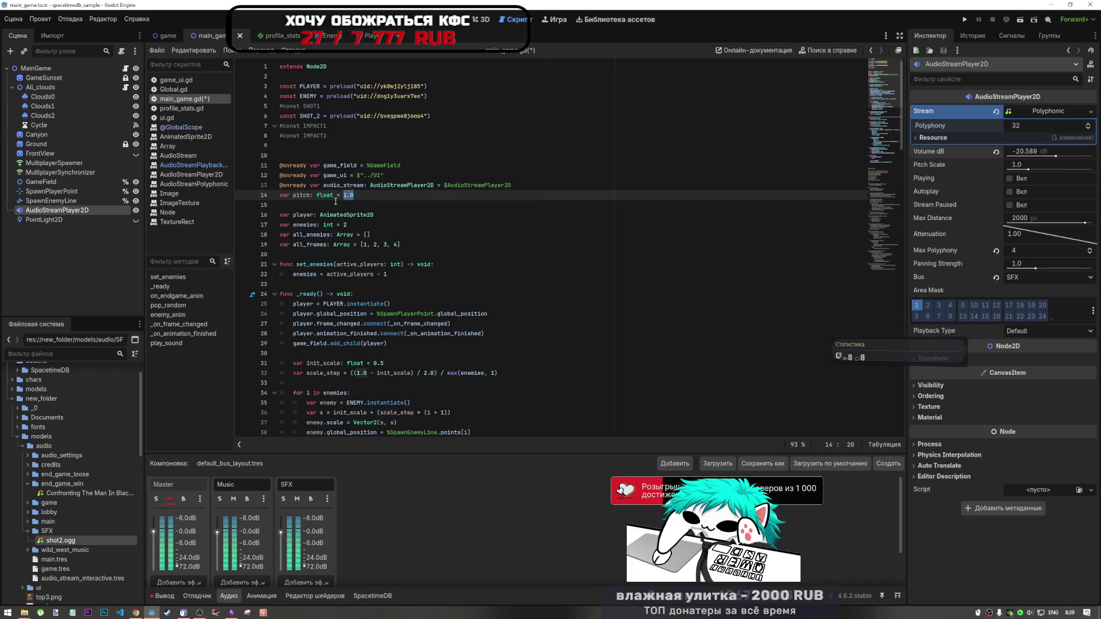
{"action": "double_click", "coordinate": [302, 195]}
{"action": "scroll", "coordinate": [453, 255], "scroll_direction": "down", "scroll_amount": 5}
{"action": "scroll", "coordinate": [453, 255], "scroll_direction": "down", "scroll_amount": 13}
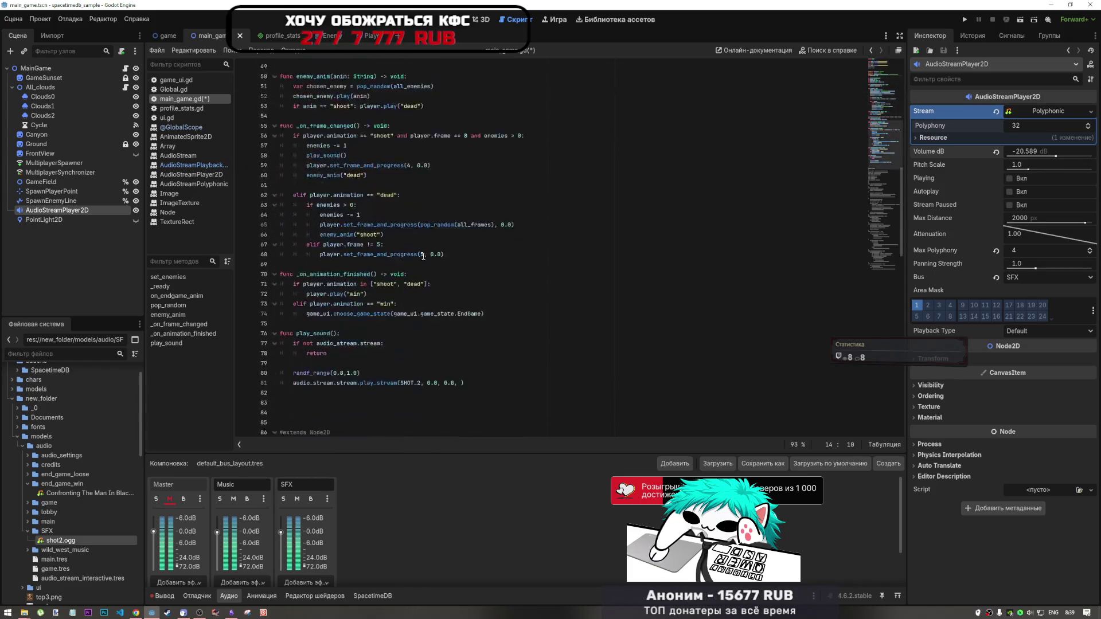
Inside play_sound, assign pitch = randf_range(0.8, 1.0) and remove the stray pitch line
{"action": "left_click", "coordinate": [333, 304]}
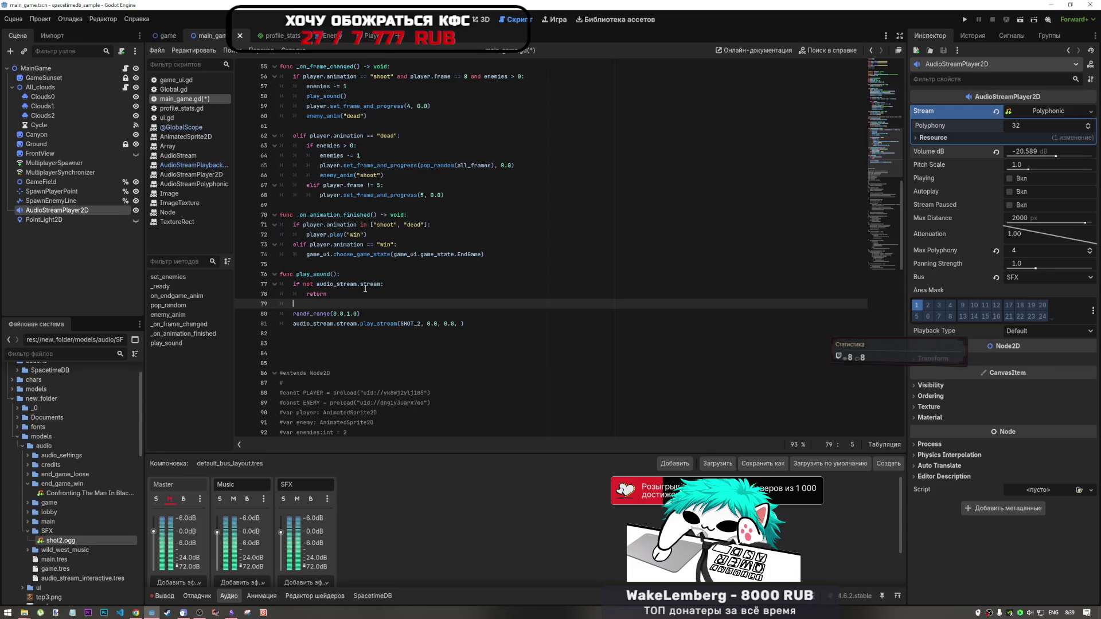
{"action": "key", "text": "Return"}
{"action": "type", "text": "pitch"}
{"action": "left_click", "coordinate": [292, 314]}
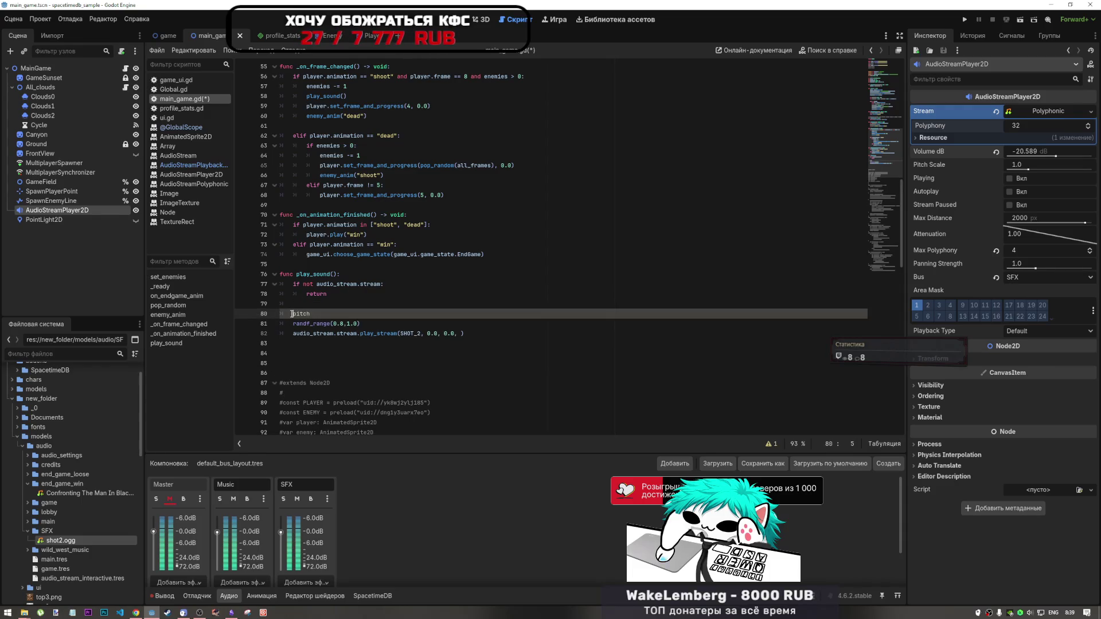
{"action": "left_click", "coordinate": [323, 310]}
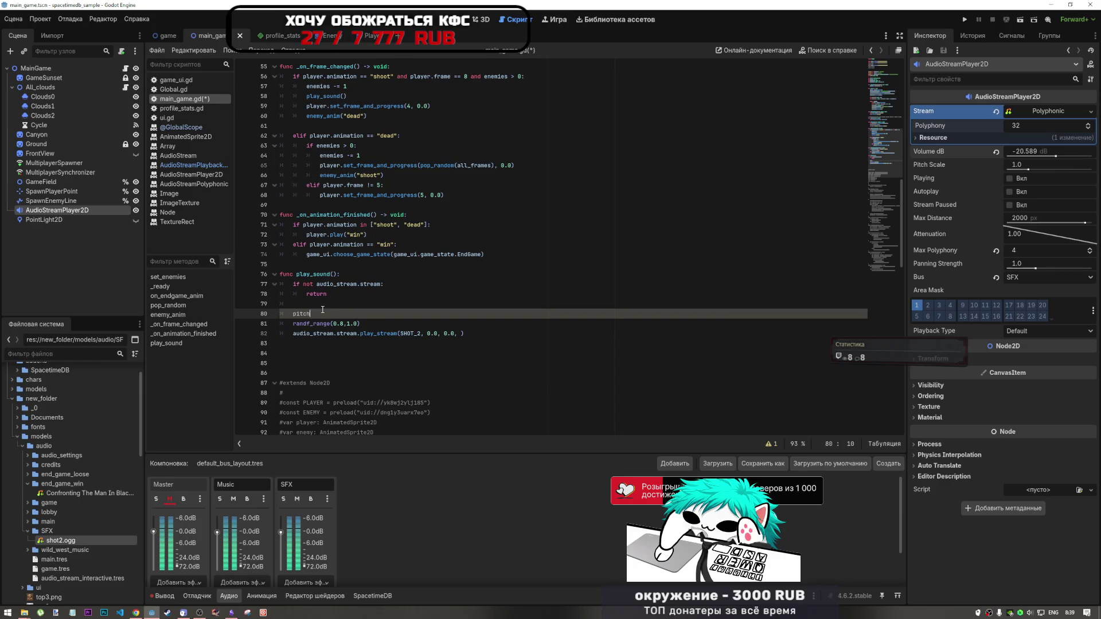
{"action": "type", "text": " = 1."}
{"action": "type", "text": "0"}
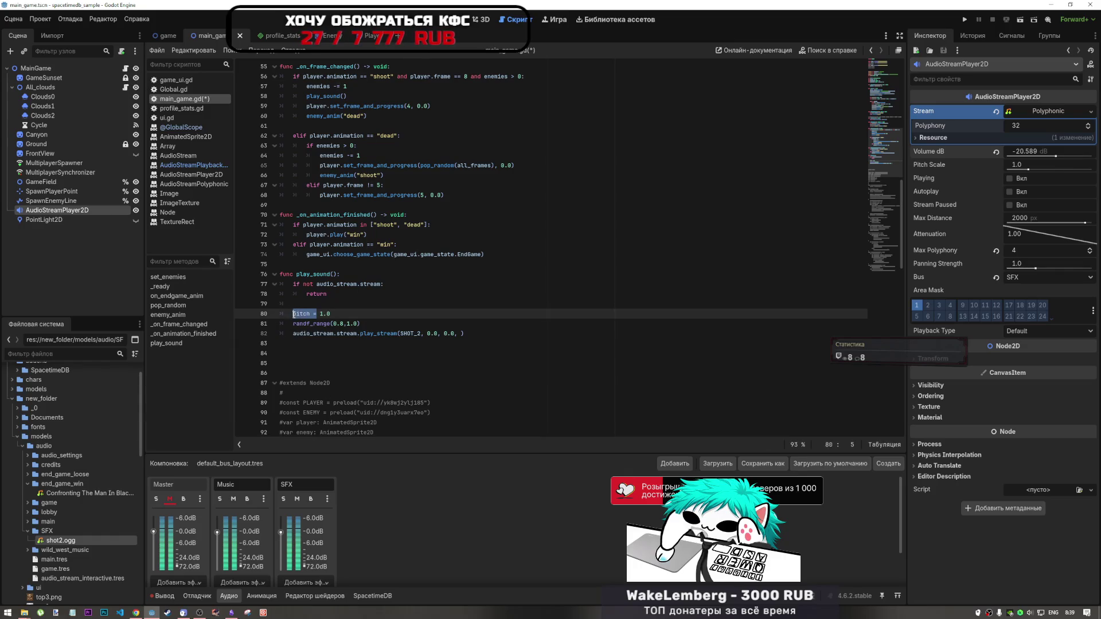
{"action": "left_click", "coordinate": [293, 323]}
{"action": "type", "text": "pitch ="}
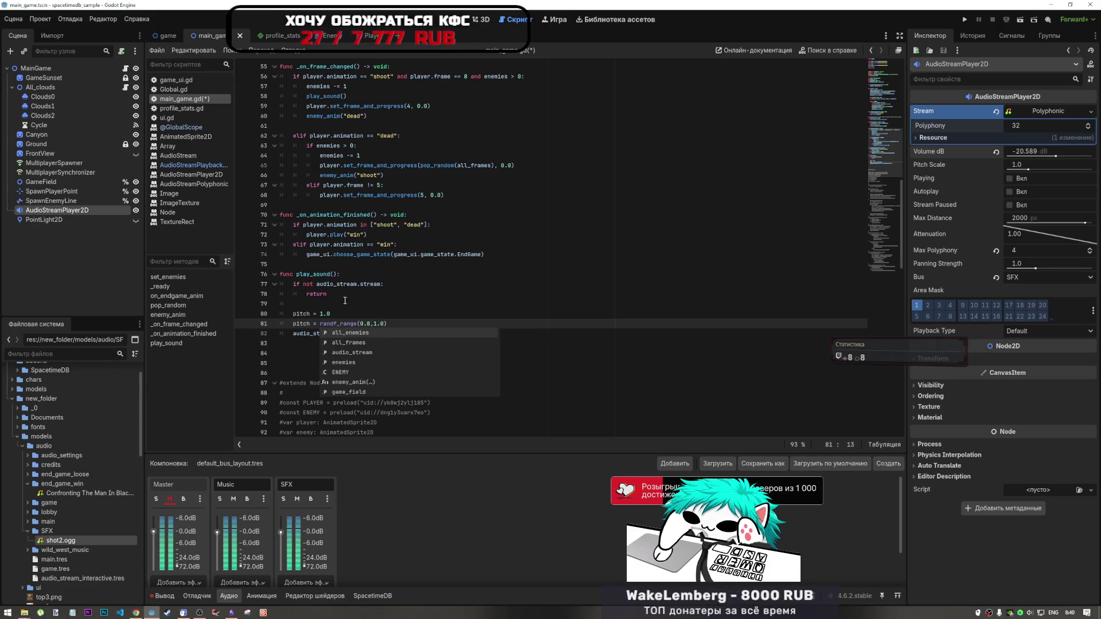
{"action": "left_click_drag", "start_coordinate": [332, 313], "coordinate": [293, 314]}
{"action": "key", "text": "BackSpace"}
{"action": "key", "text": "BackSpace"}
{"action": "key", "text": "BackSpace"}
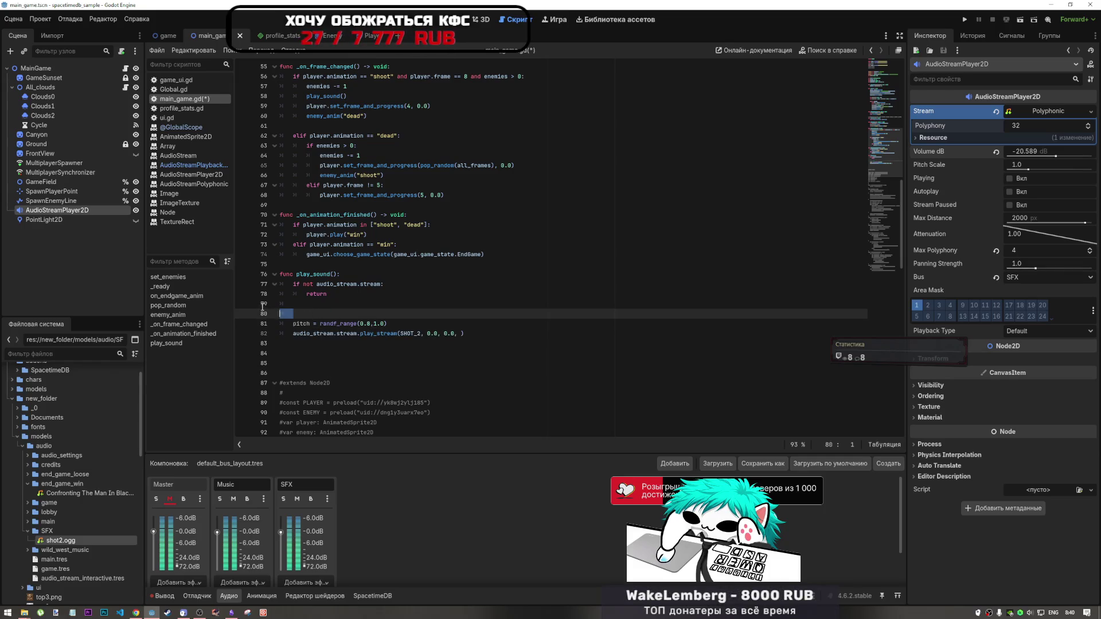
{"action": "key", "text": "alt+Down"}
{"action": "key", "text": "alt+Down"}
{"action": "type", "text": "pitch = 1.0"}
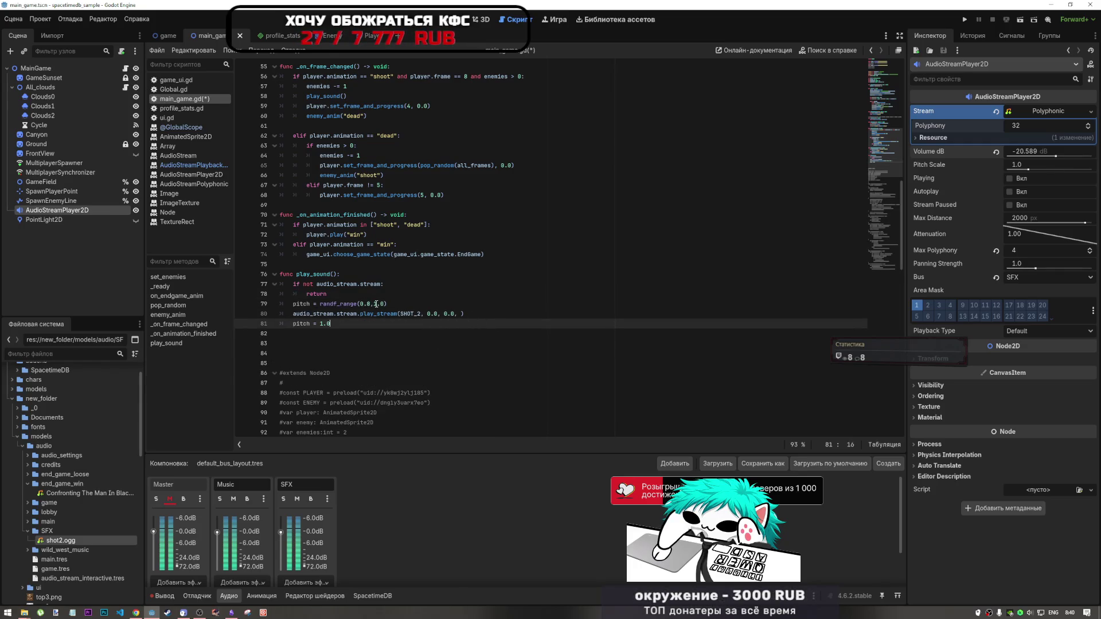
Pass pitch as play_stream's last argument and save main_game.gd
{"action": "left_click_drag", "start_coordinate": [398, 305], "coordinate": [293, 305]}
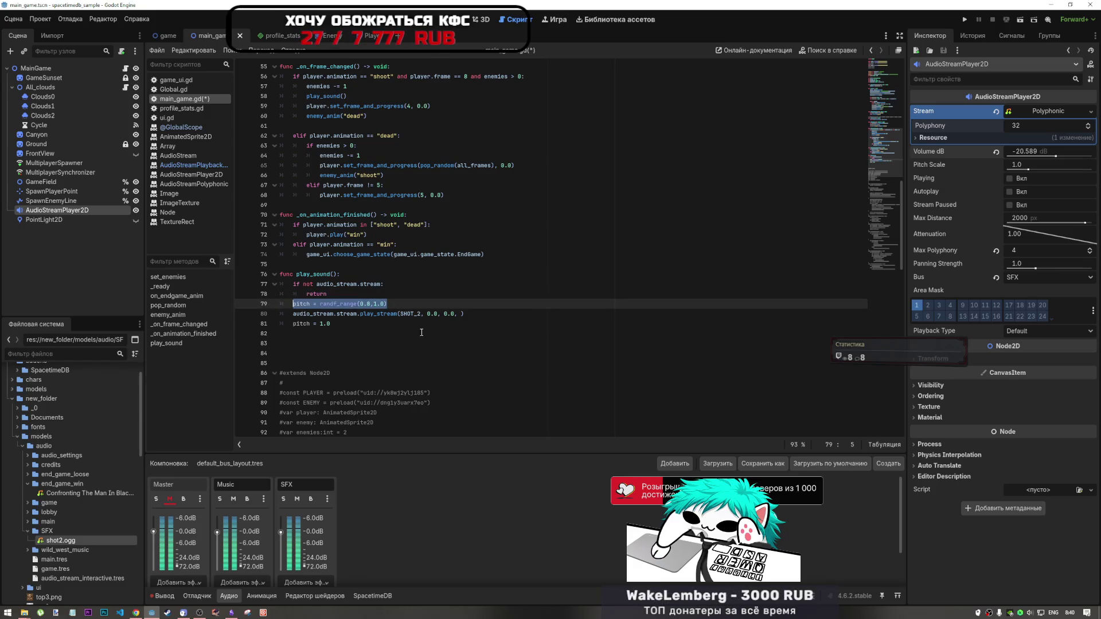
{"action": "left_click", "coordinate": [350, 294]}
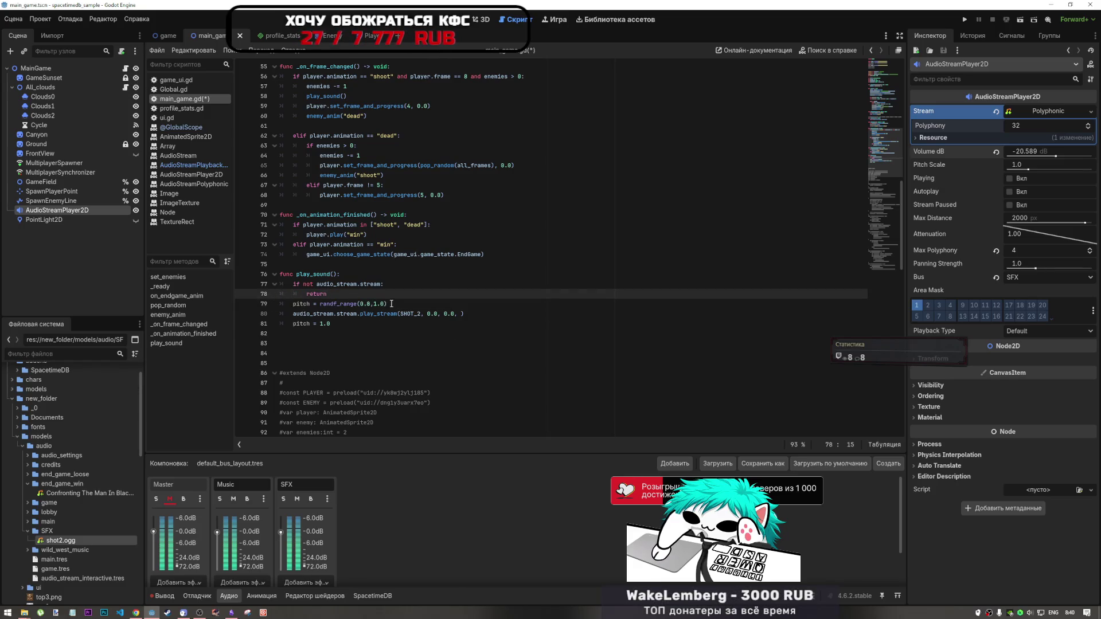
{"action": "double_click", "coordinate": [302, 304]}
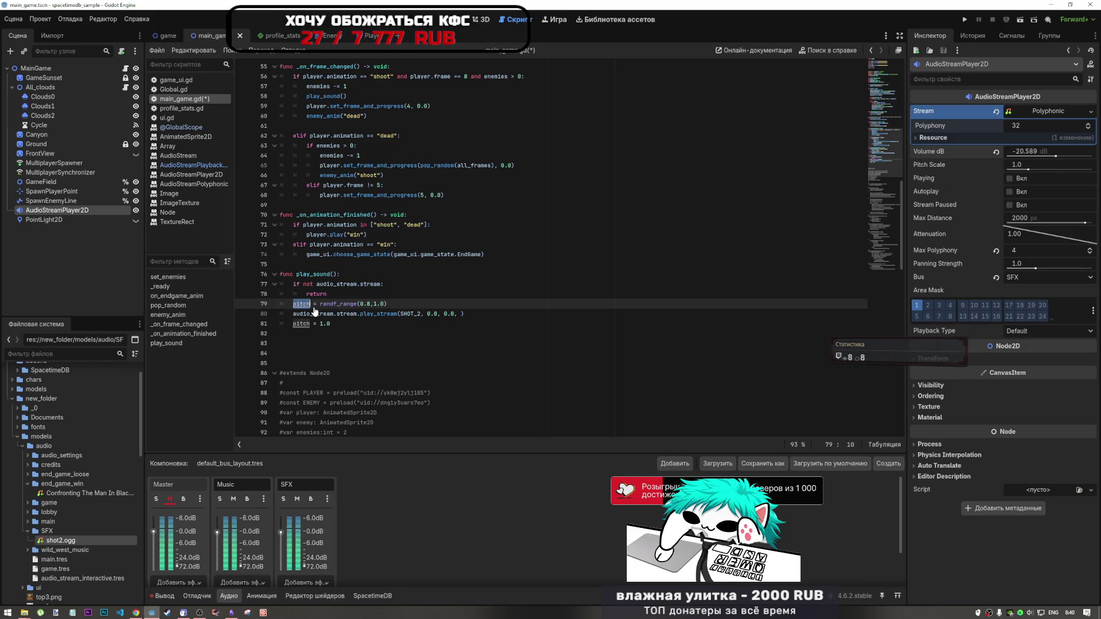
{"action": "left_click", "coordinate": [458, 315]}
{"action": "type", "text": "pitch"}
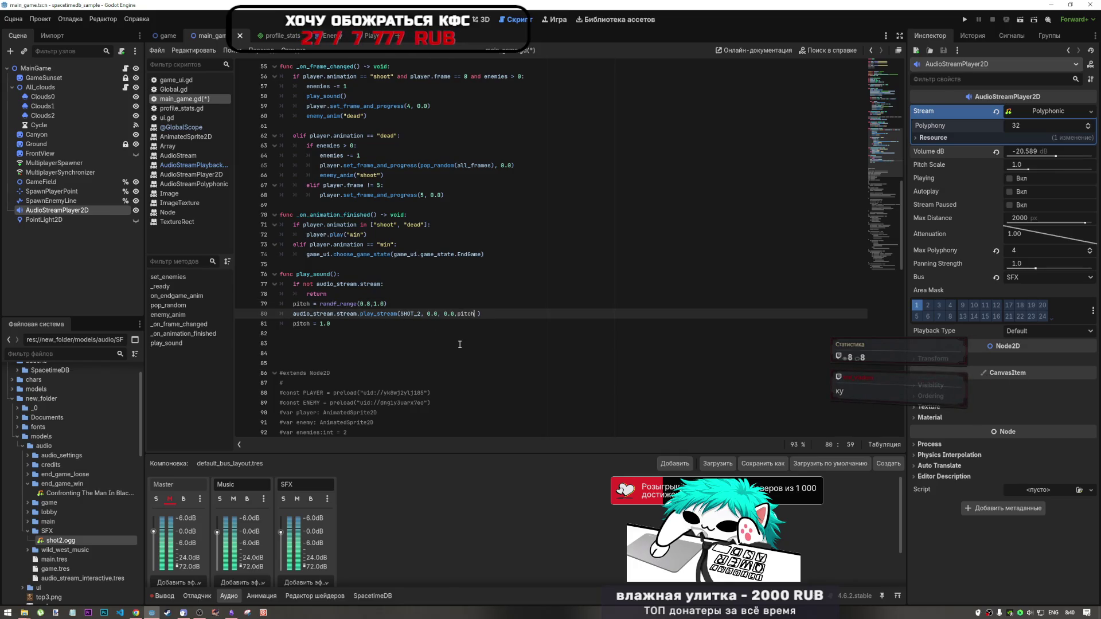
{"action": "key", "text": "Delete"}
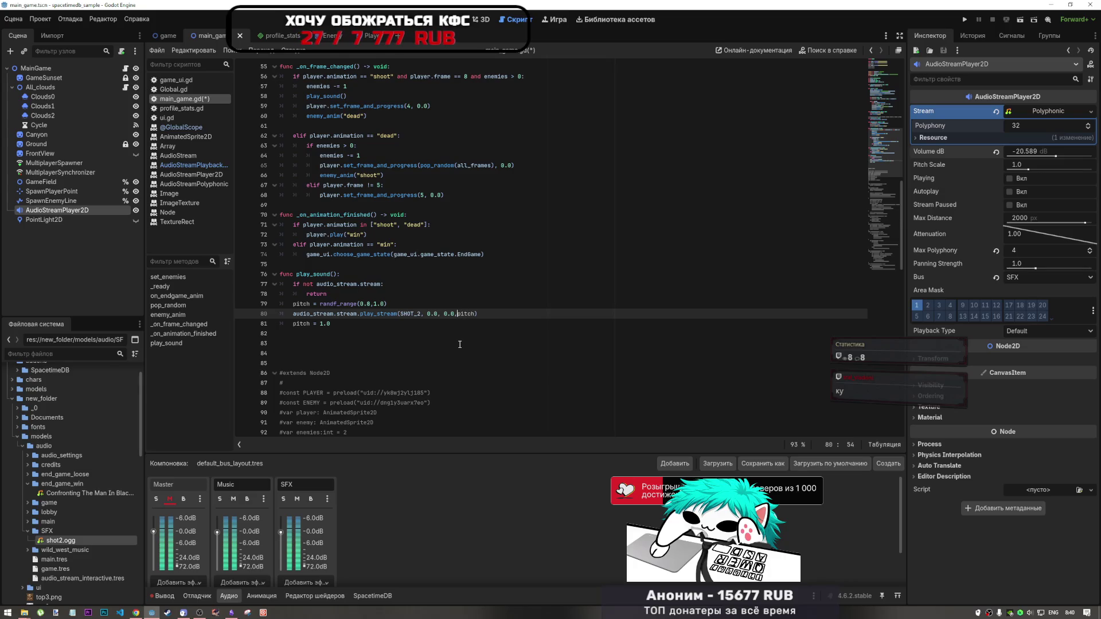
{"action": "key", "text": "ctrl+s"}
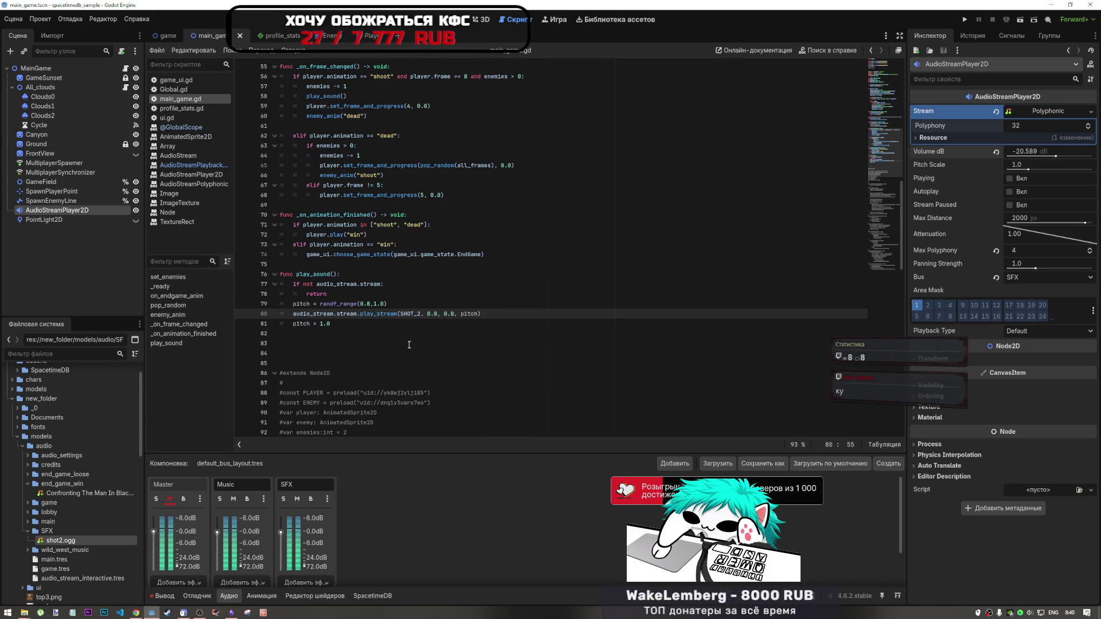
{"action": "left_click", "coordinate": [385, 333]}
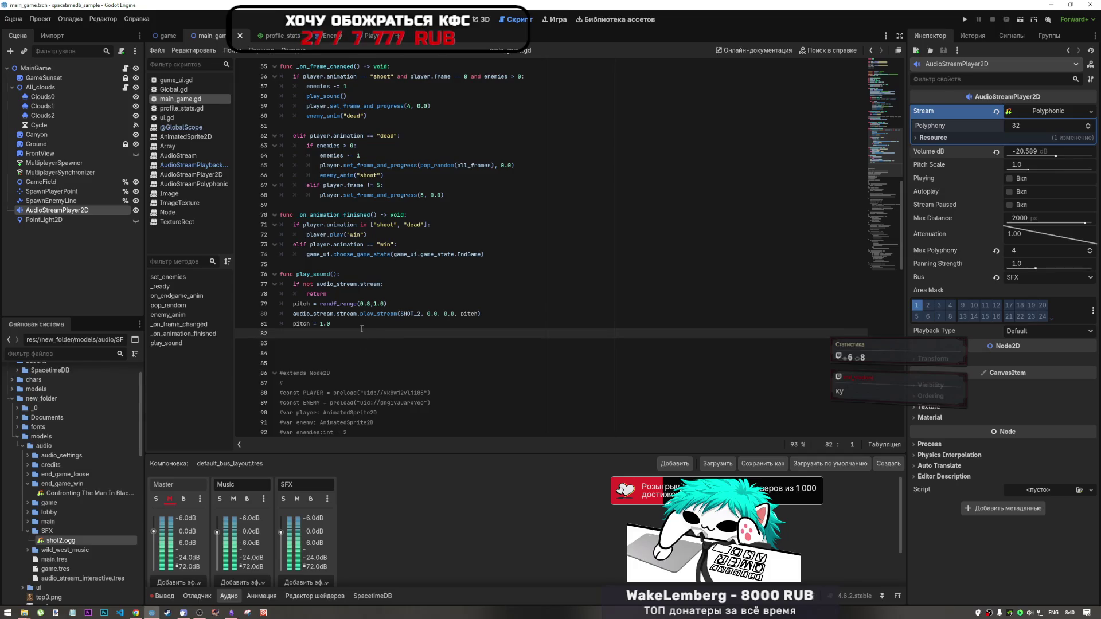
Review the edited play_sound code in main_game.gd
{"action": "left_click_drag", "start_coordinate": [315, 338], "coordinate": [289, 337]}
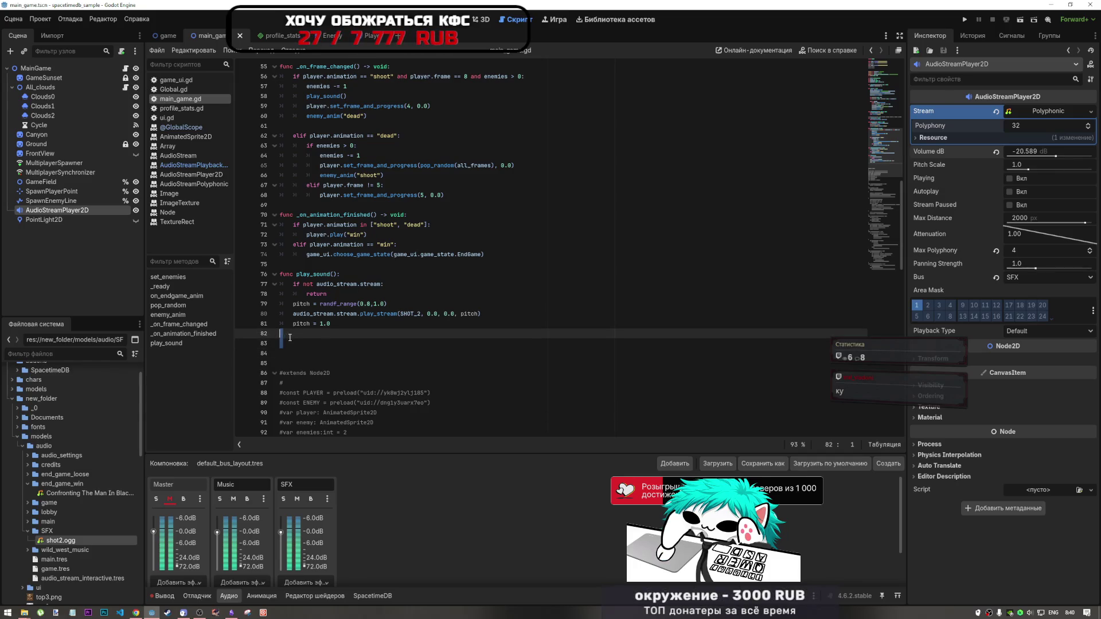
{"action": "left_click", "coordinate": [380, 315]}
{"action": "left_click", "coordinate": [381, 275]}
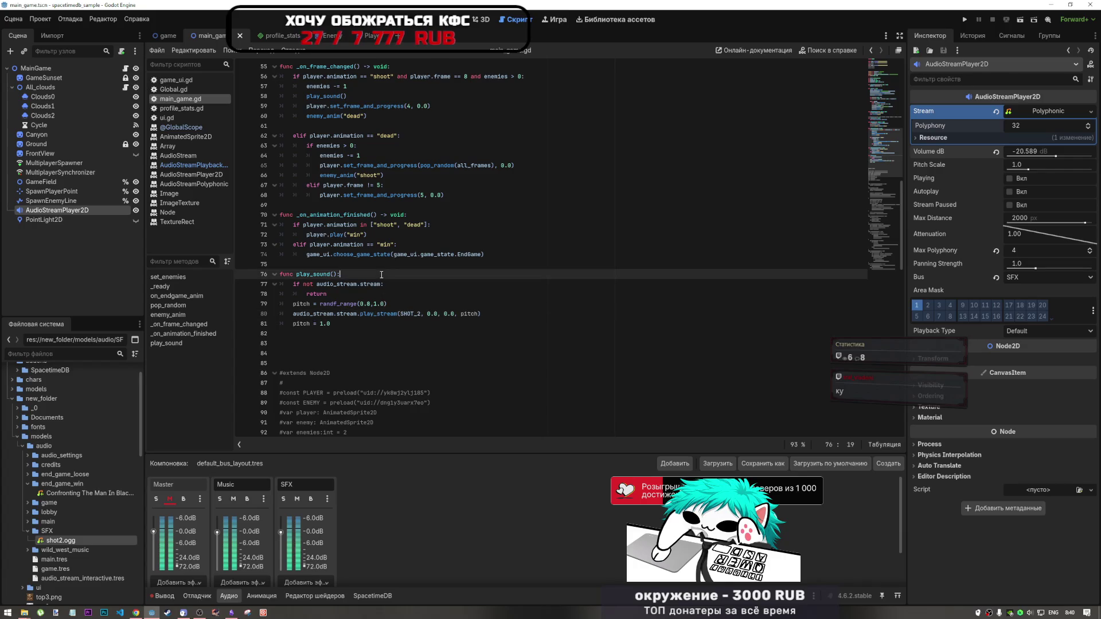
{"action": "left_click", "coordinate": [367, 265]}
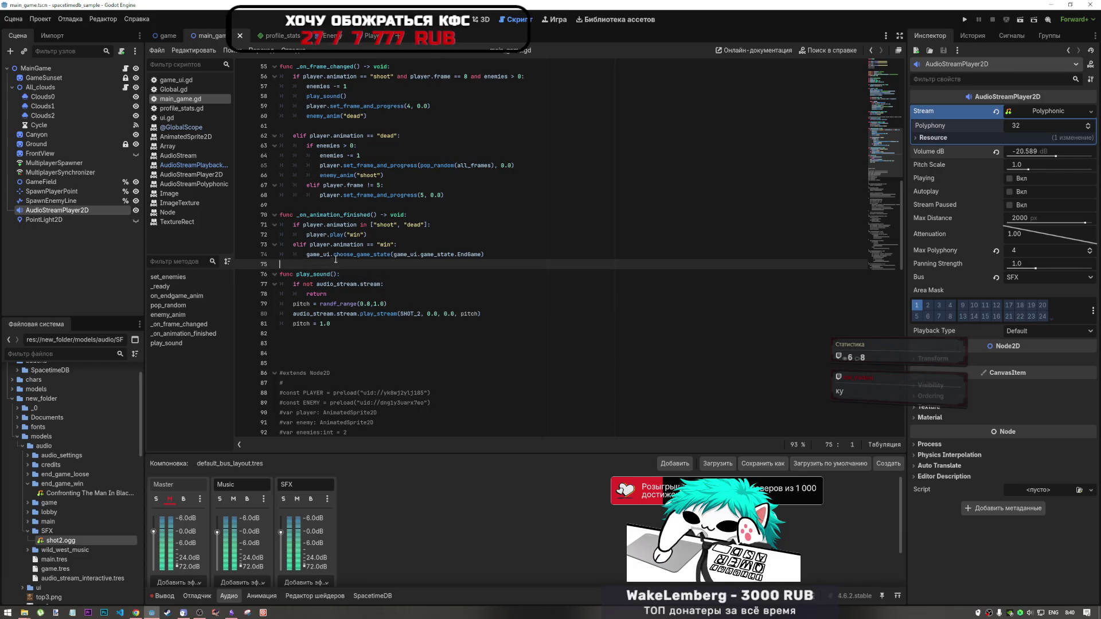
{"action": "scroll", "coordinate": [426, 257], "scroll_direction": "up", "scroll_amount": 3}
{"action": "scroll", "coordinate": [343, 265], "scroll_direction": "down", "scroll_amount": 2}
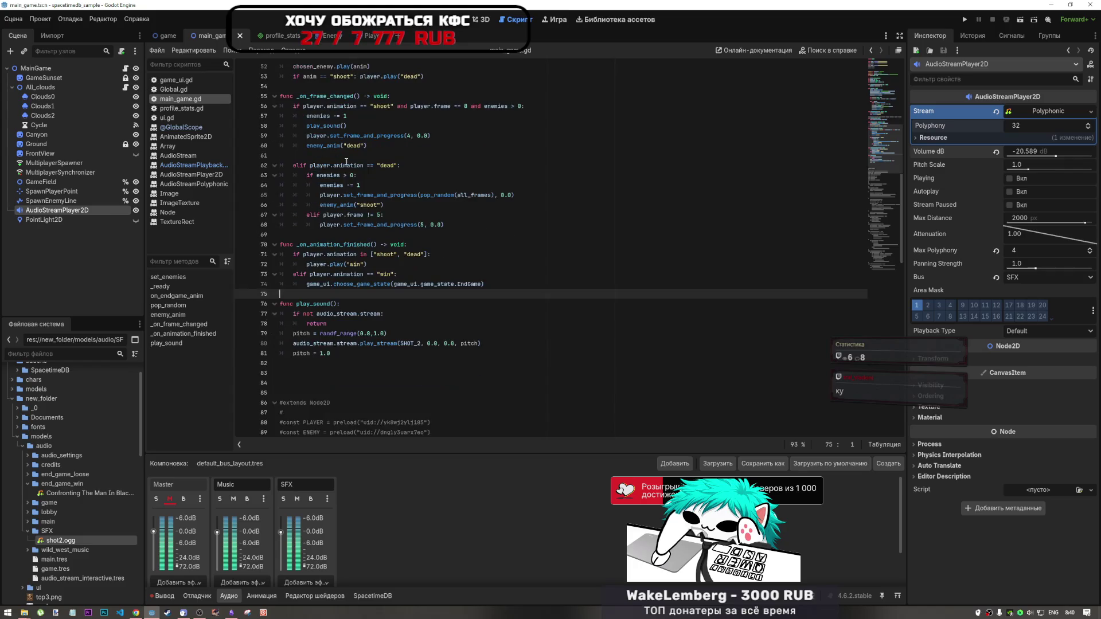
Test-run the game for the shot sound, then view the desert scene in 2D
{"action": "scroll", "coordinate": [362, 318], "scroll_direction": "up", "scroll_amount": 15}
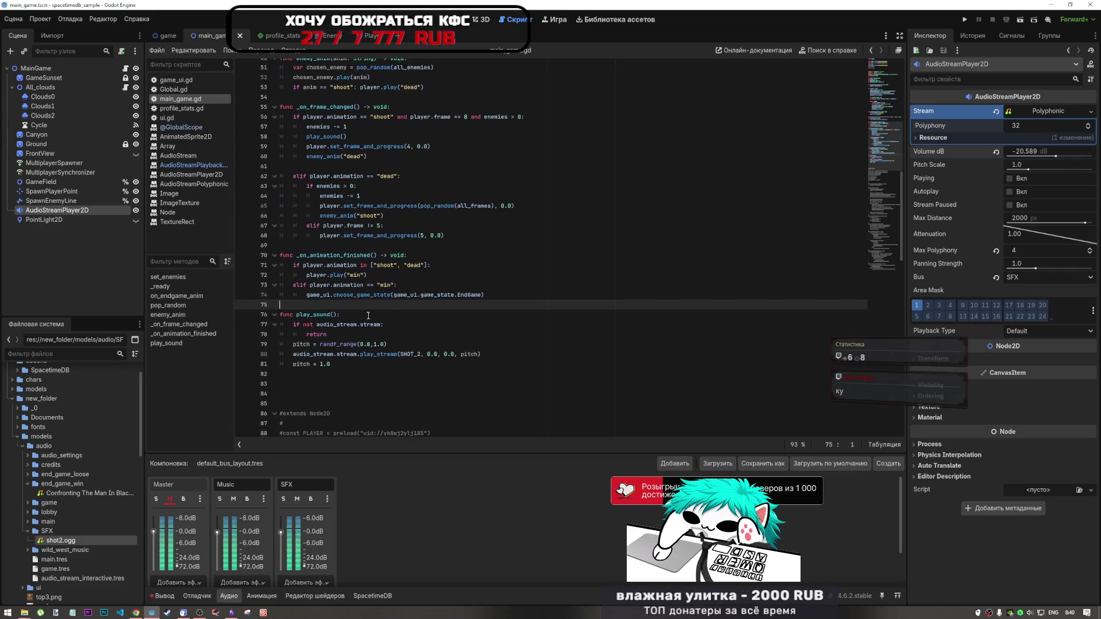
{"action": "scroll", "coordinate": [365, 308], "scroll_direction": "down", "scroll_amount": 13}
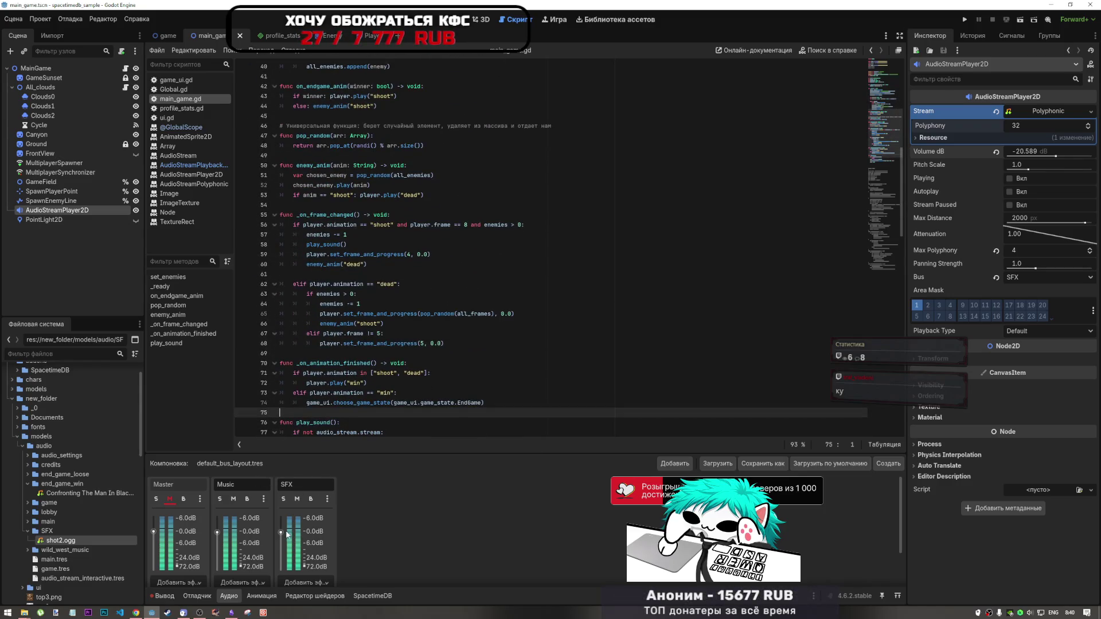
{"action": "scroll", "coordinate": [400, 309], "scroll_direction": "up", "scroll_amount": 5}
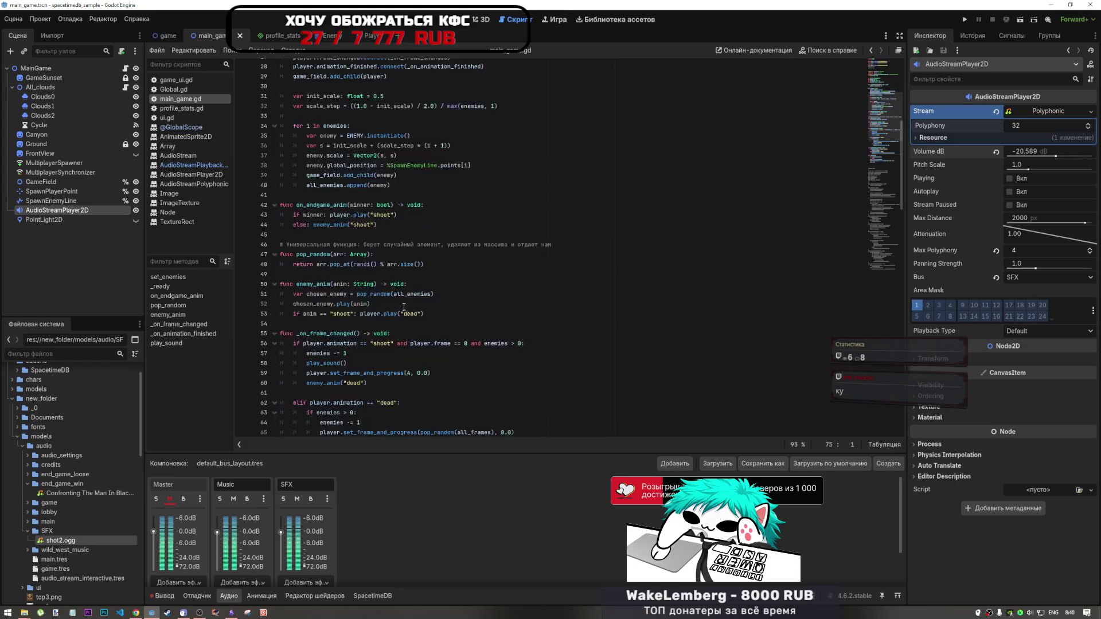
{"action": "scroll", "coordinate": [400, 310], "scroll_direction": "down", "scroll_amount": 12}
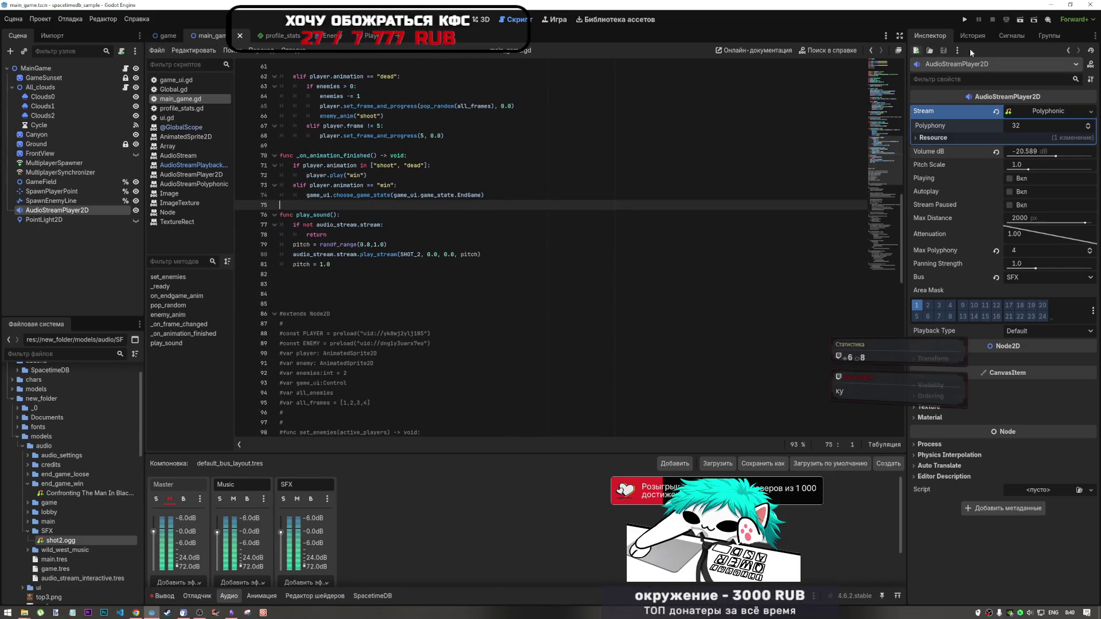
{"action": "left_click", "coordinate": [969, 22]}
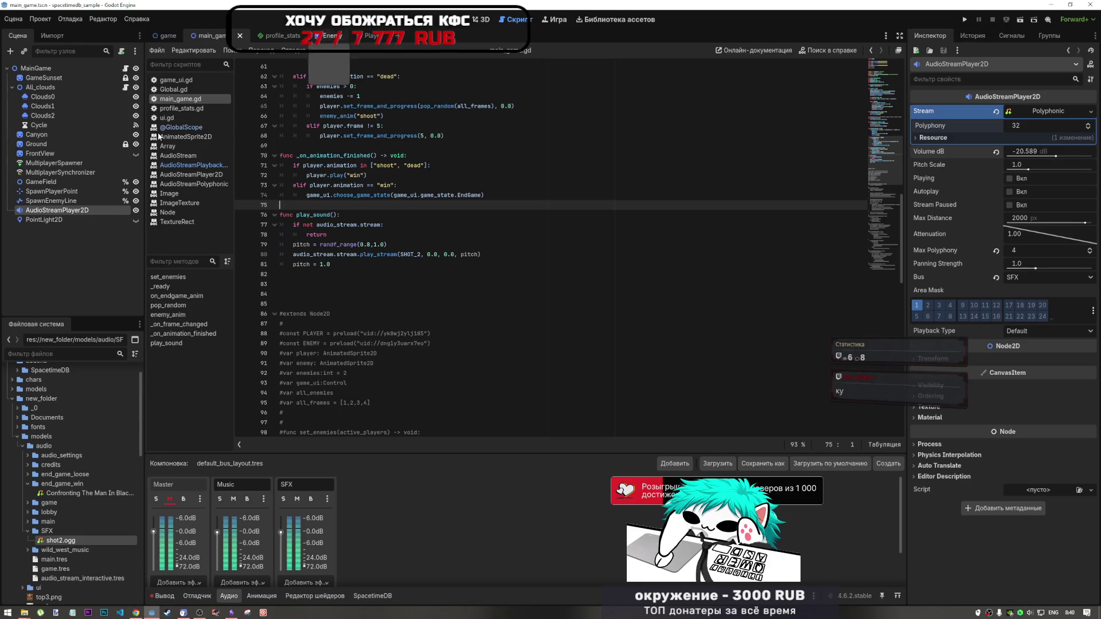
{"action": "left_click", "coordinate": [457, 19]}
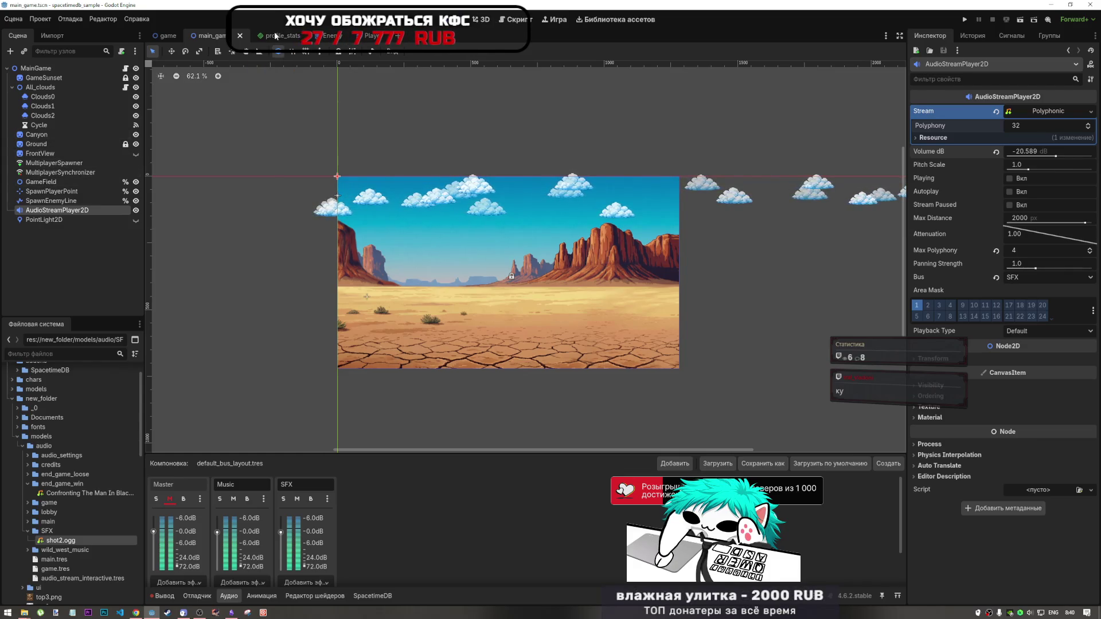
Bring up the game scene with the PRINT COWBOYS menu and expand its UI node
{"action": "left_click", "coordinate": [253, 38]}
{"action": "left_click", "coordinate": [204, 36]}
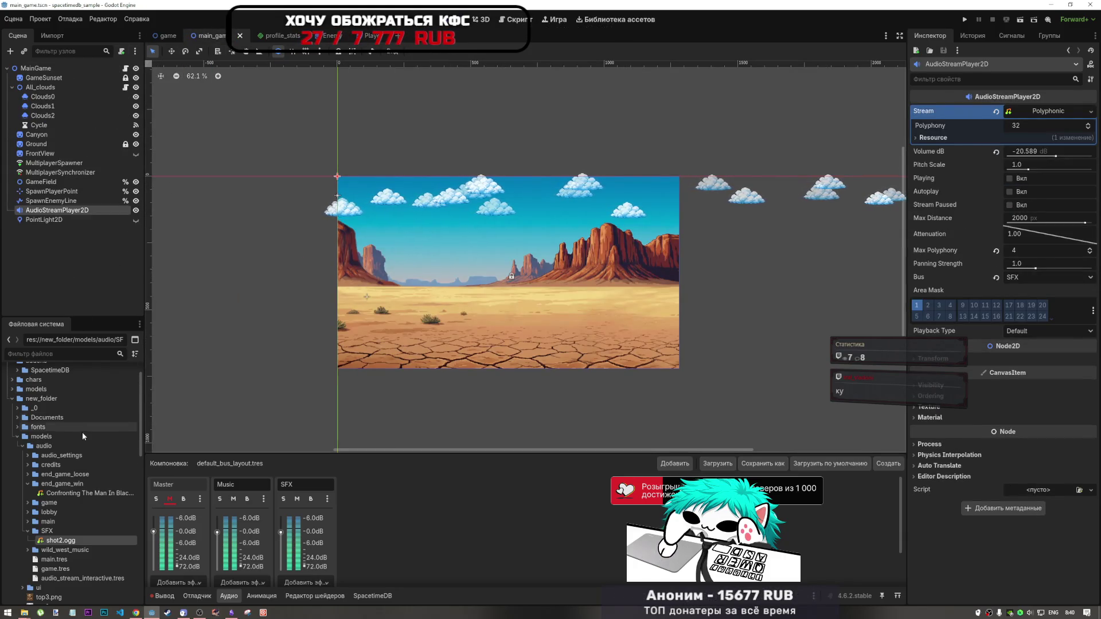
{"action": "left_click", "coordinate": [168, 36]}
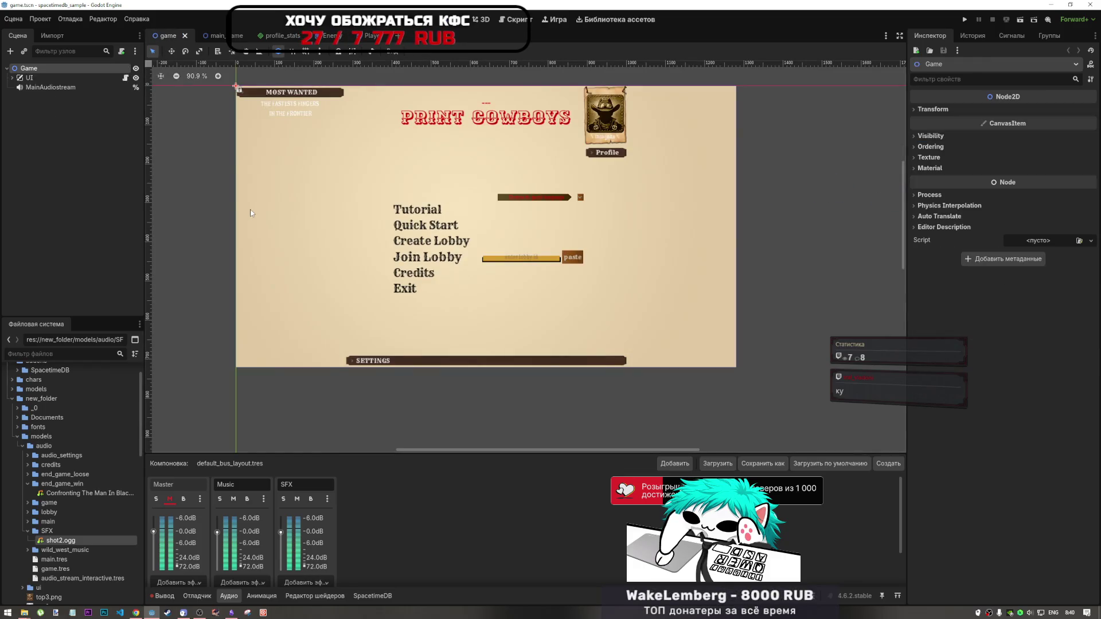
{"action": "left_click", "coordinate": [12, 77]}
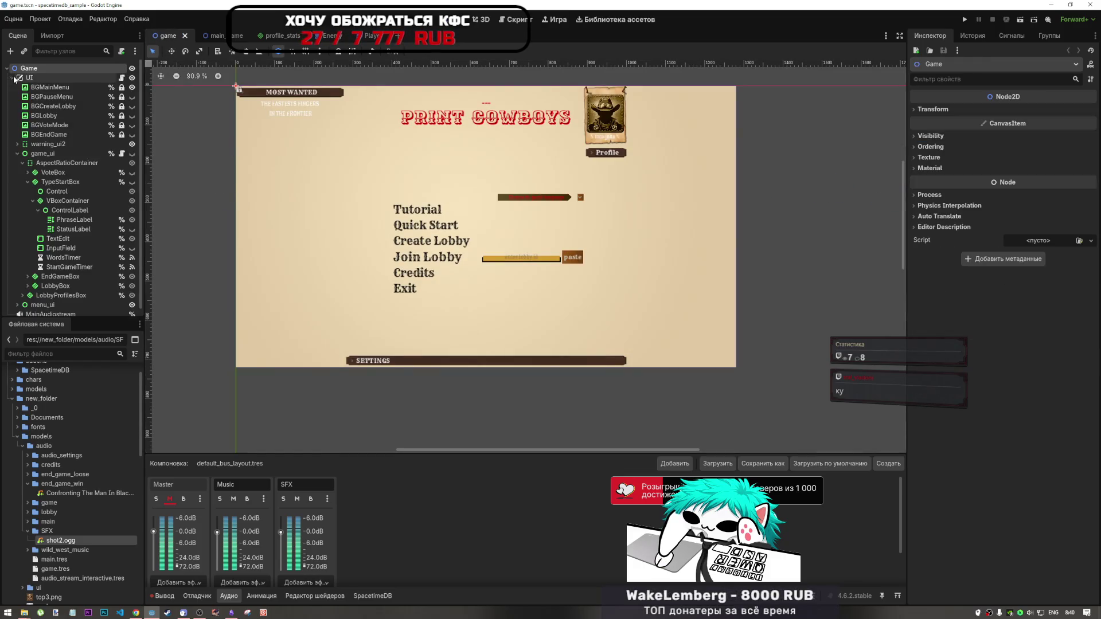
{"action": "scroll", "coordinate": [52, 257], "scroll_direction": "down", "scroll_amount": 1}
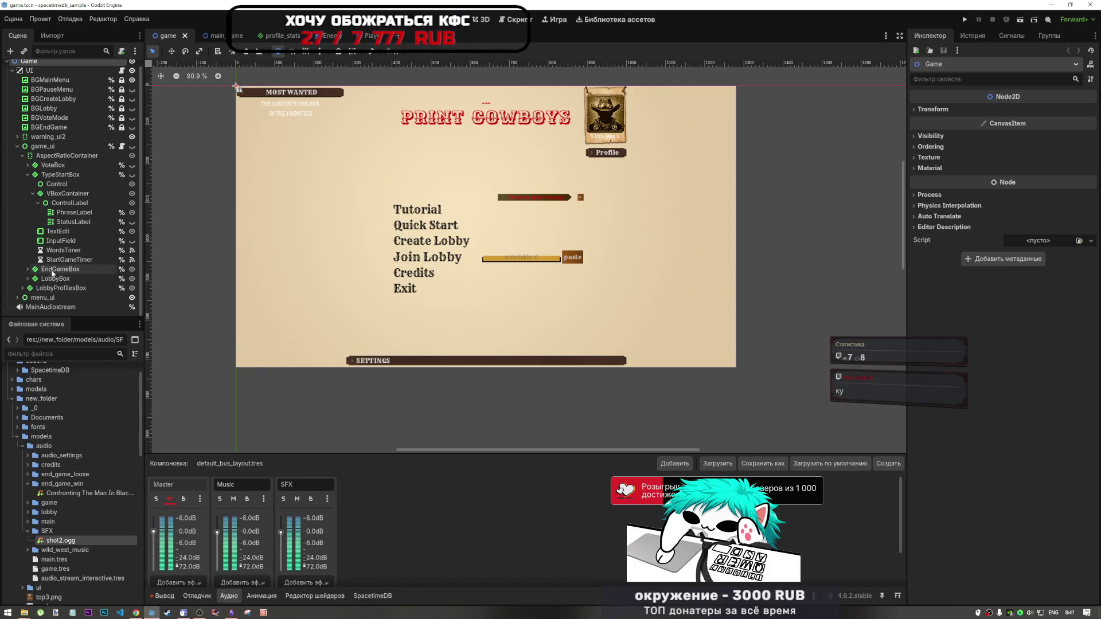
Select PhraseLabel under TypeStartBox and inspect its Theme Overrides fonts and icons
{"action": "left_click", "coordinate": [62, 175]}
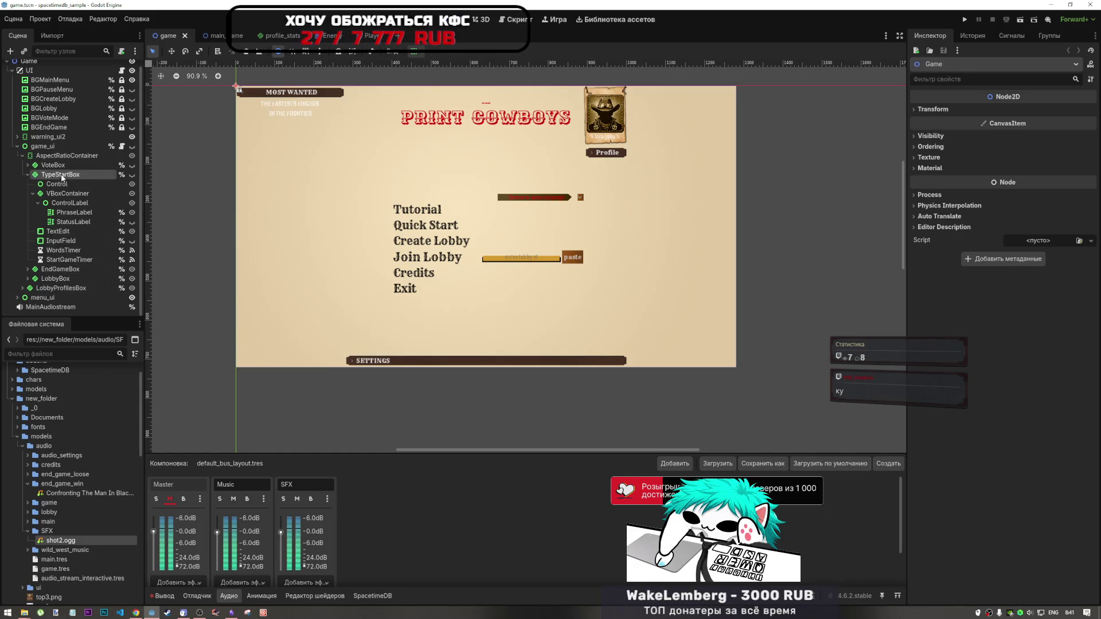
{"action": "left_click", "coordinate": [84, 213]}
{"action": "scroll", "coordinate": [962, 223], "scroll_direction": "down", "scroll_amount": 5}
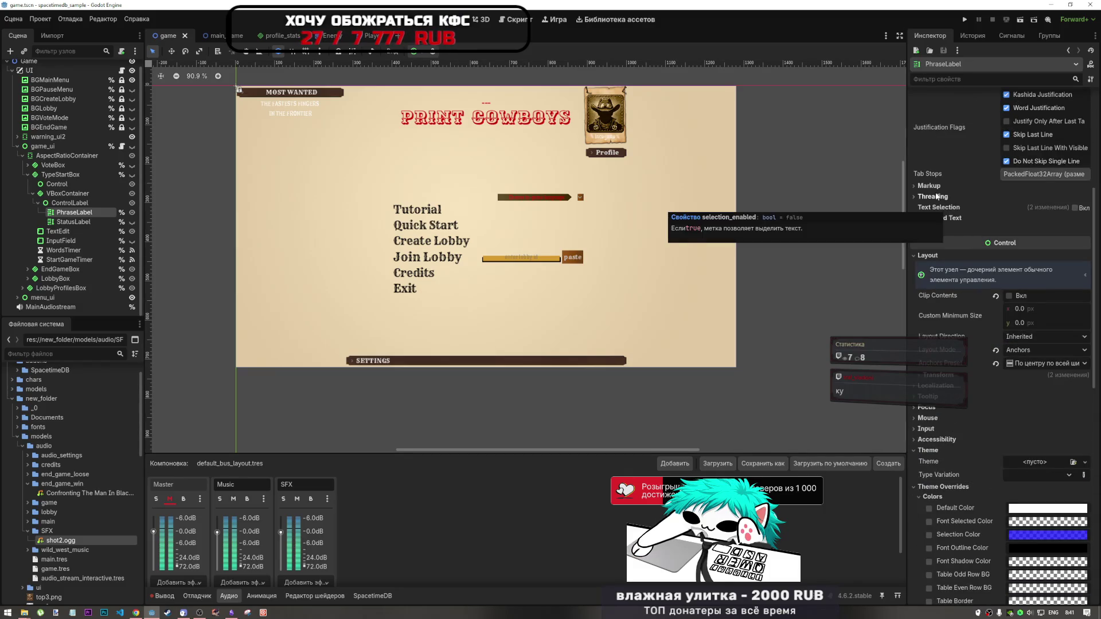
{"action": "scroll", "coordinate": [991, 367], "scroll_direction": "down", "scroll_amount": 8}
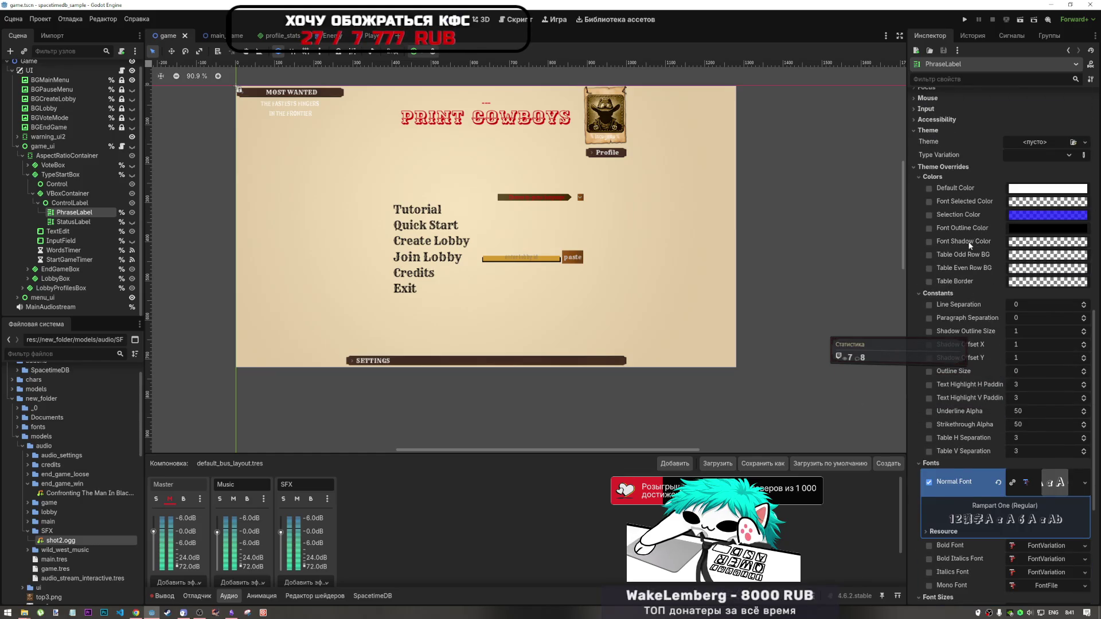
{"action": "scroll", "coordinate": [961, 259], "scroll_direction": "down", "scroll_amount": 3}
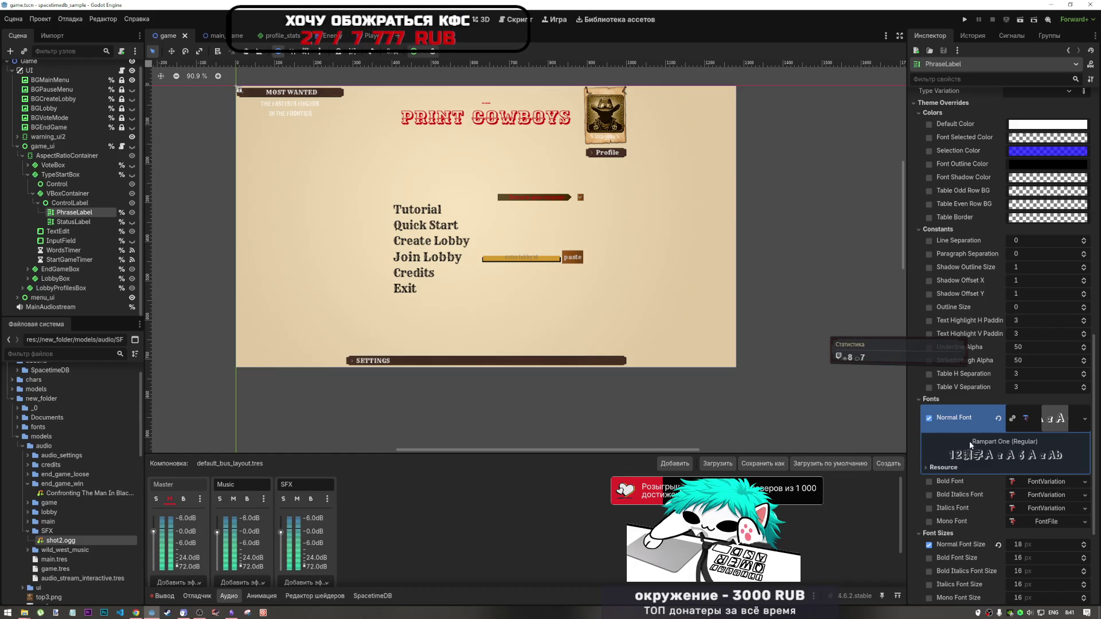
{"action": "scroll", "coordinate": [969, 441], "scroll_direction": "down", "scroll_amount": 5}
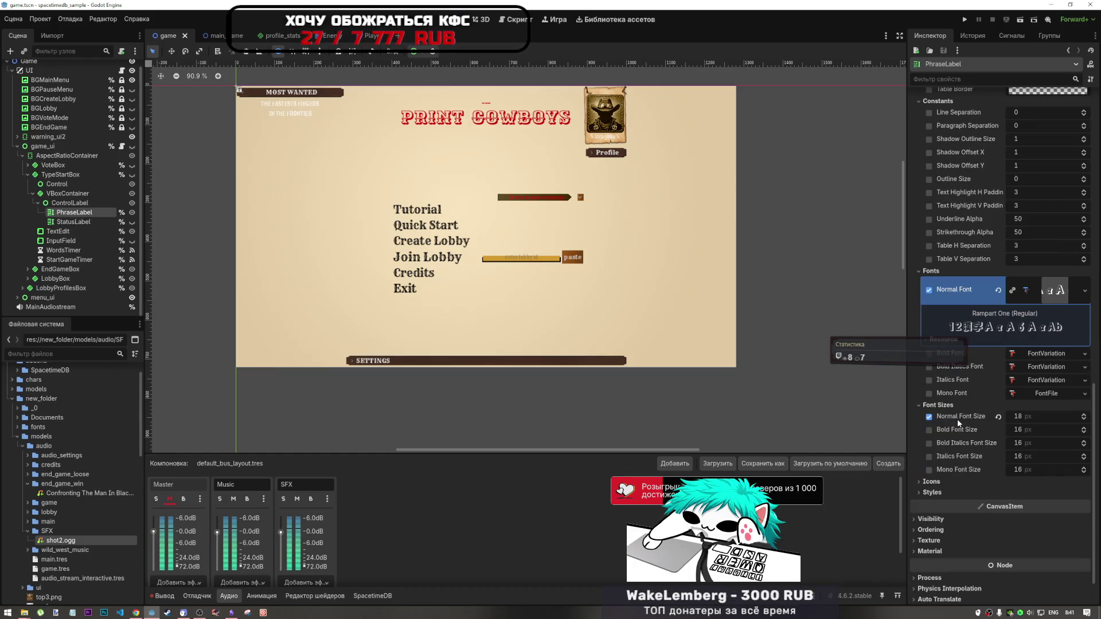
{"action": "scroll", "coordinate": [958, 418], "scroll_direction": "down", "scroll_amount": 2}
{"action": "scroll", "coordinate": [975, 410], "scroll_direction": "up", "scroll_amount": 5}
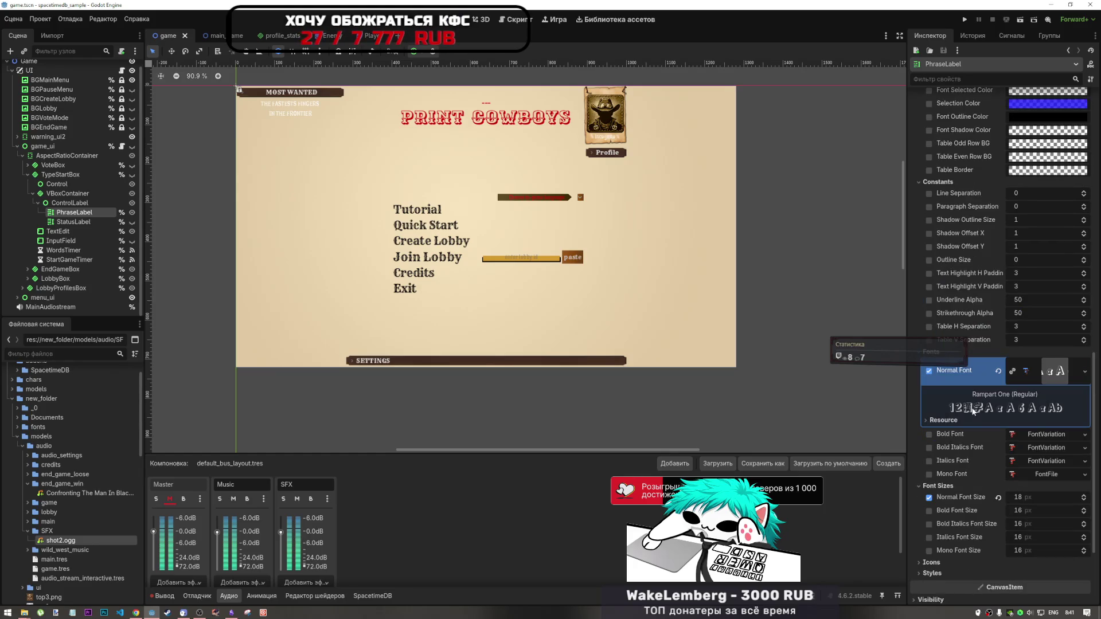
{"action": "scroll", "coordinate": [973, 404], "scroll_direction": "down", "scroll_amount": 3}
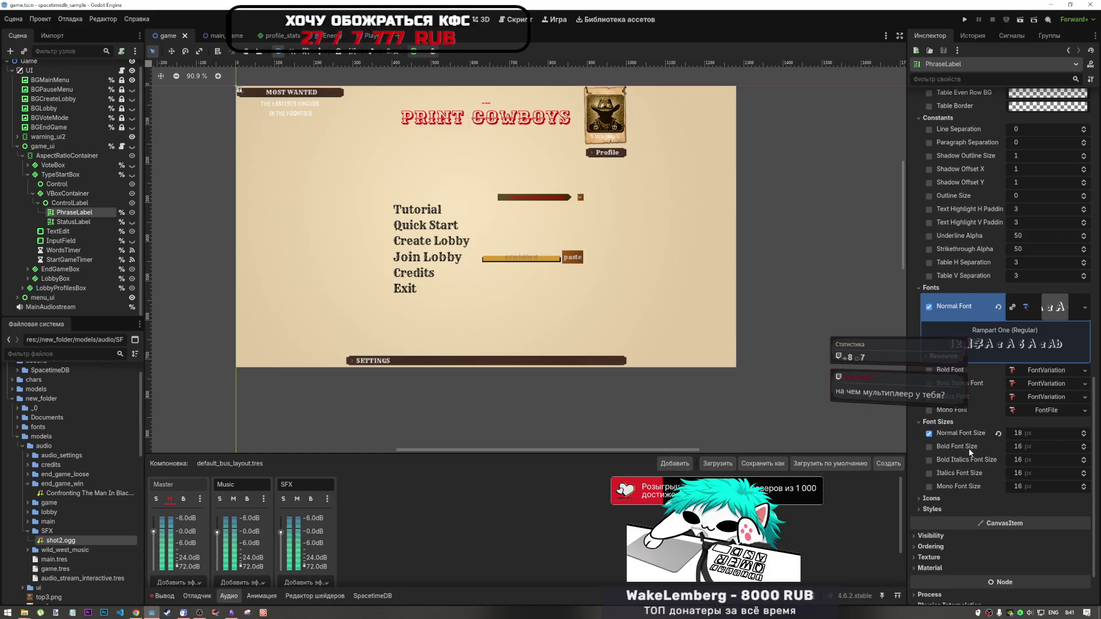
{"action": "scroll", "coordinate": [968, 448], "scroll_direction": "down", "scroll_amount": 3}
{"action": "left_click", "coordinate": [953, 433]}
{"action": "scroll", "coordinate": [952, 446], "scroll_direction": "up", "scroll_amount": 5}
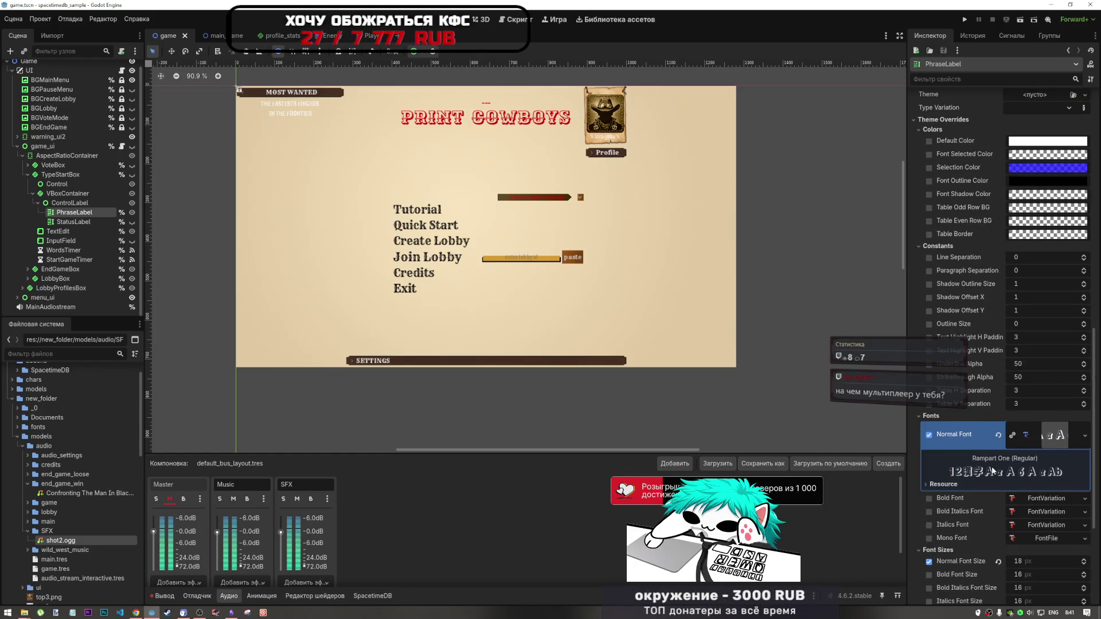
{"action": "scroll", "coordinate": [992, 467], "scroll_direction": "down", "scroll_amount": 2}
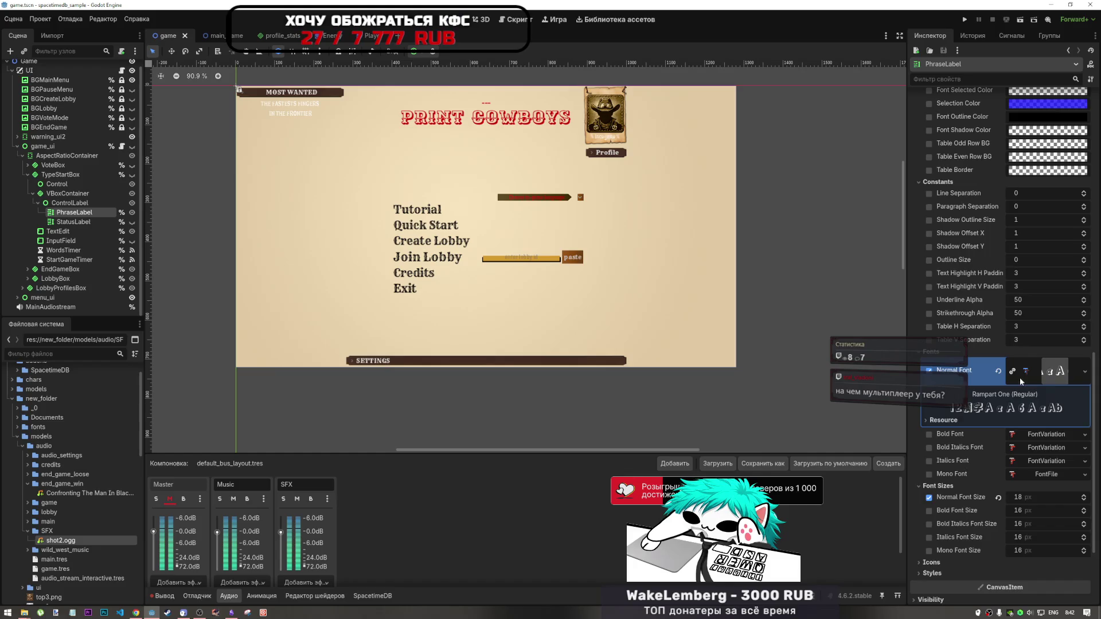
{"action": "scroll", "coordinate": [1027, 385], "scroll_direction": "down", "scroll_amount": 3}
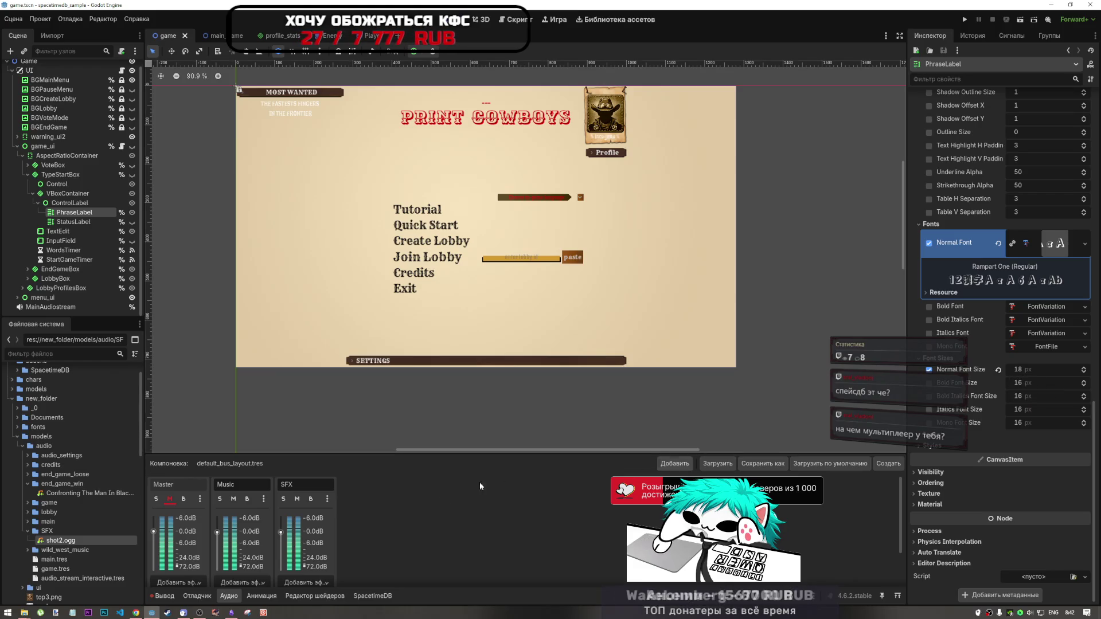
In Chrome, open the SpacetimeDB home page in a new tab beside the tables tab
{"action": "left_click", "coordinate": [137, 614]}
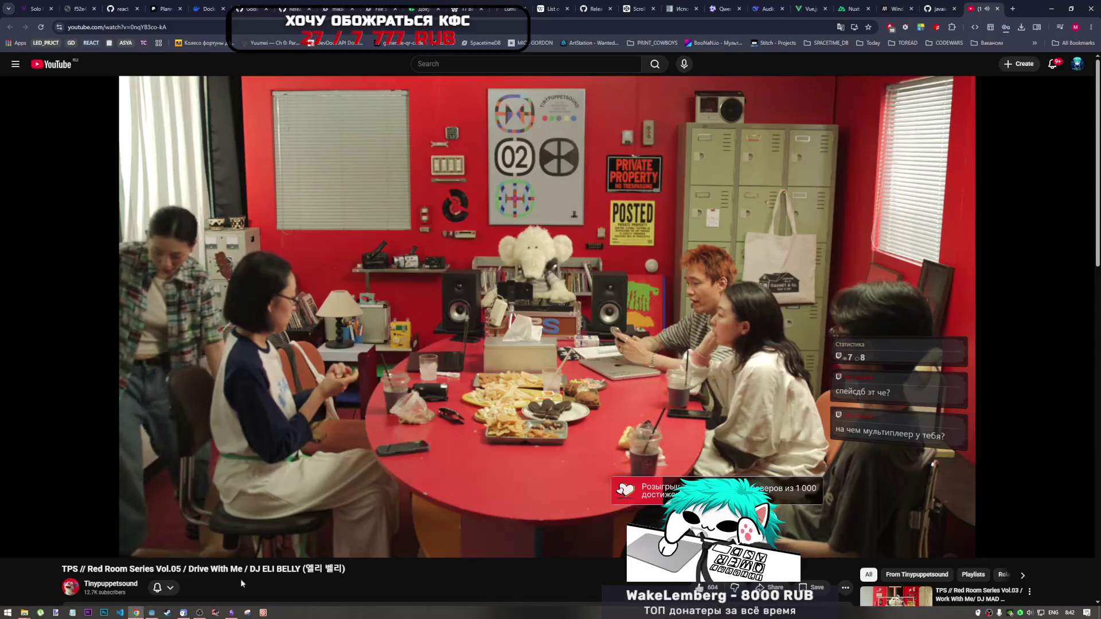
{"action": "left_click", "coordinate": [348, 5]}
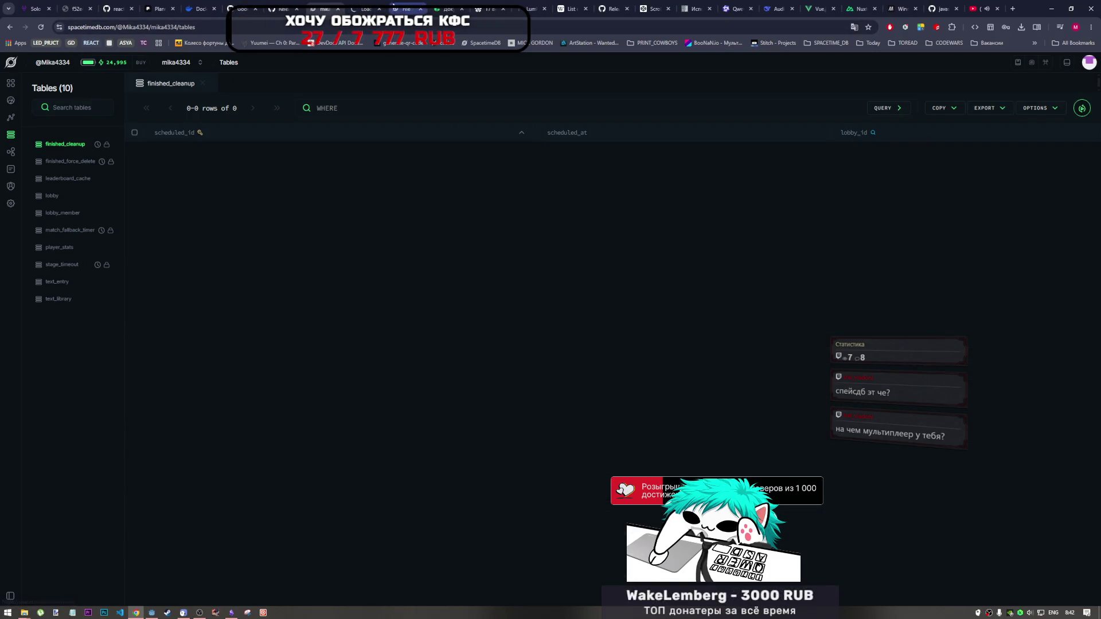
{"action": "left_click", "coordinate": [11, 65]}
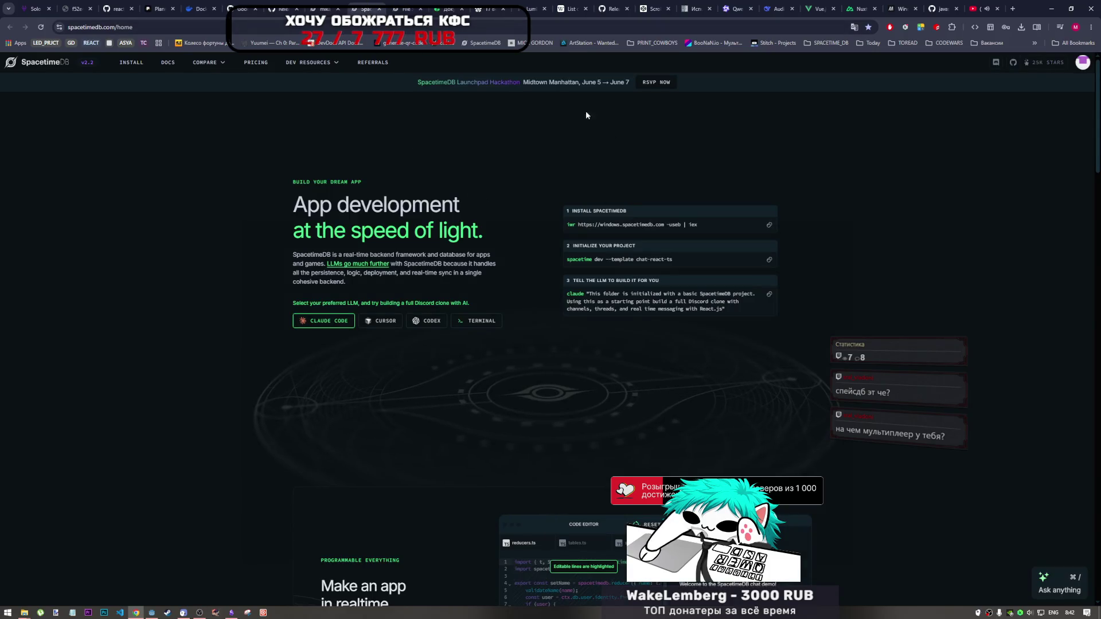
{"action": "scroll", "coordinate": [720, 464], "scroll_direction": "down", "scroll_amount": 2}
{"action": "scroll", "coordinate": [720, 464], "scroll_direction": "down", "scroll_amount": 7}
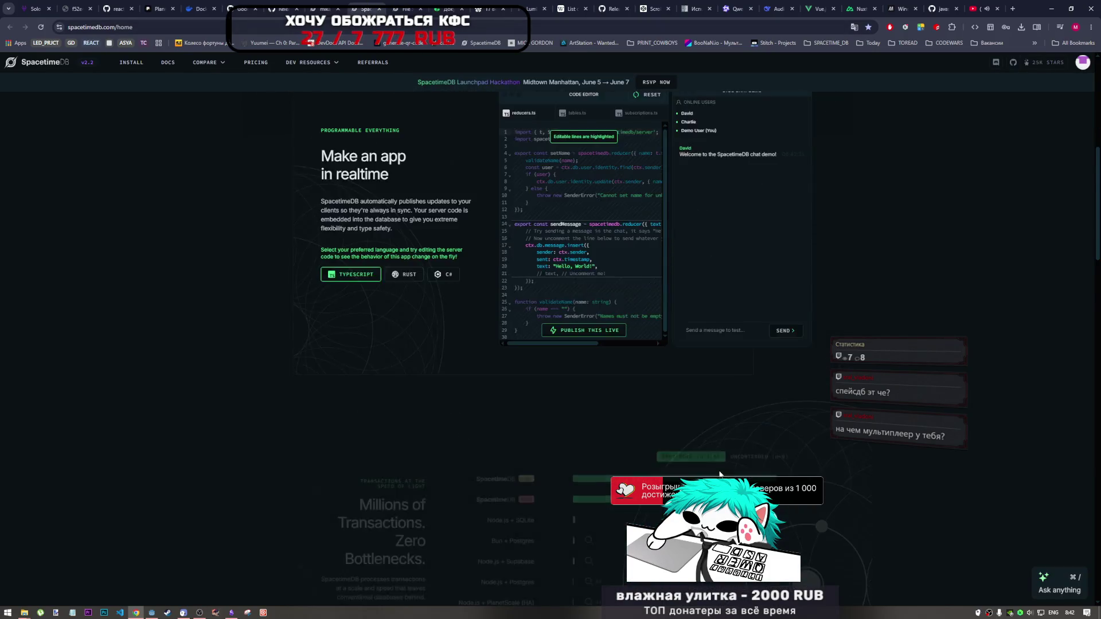
Look over the SpacetimeDB homepage's transactions benchmark chart
{"action": "scroll", "coordinate": [285, 275], "scroll_direction": "up", "scroll_amount": 9}
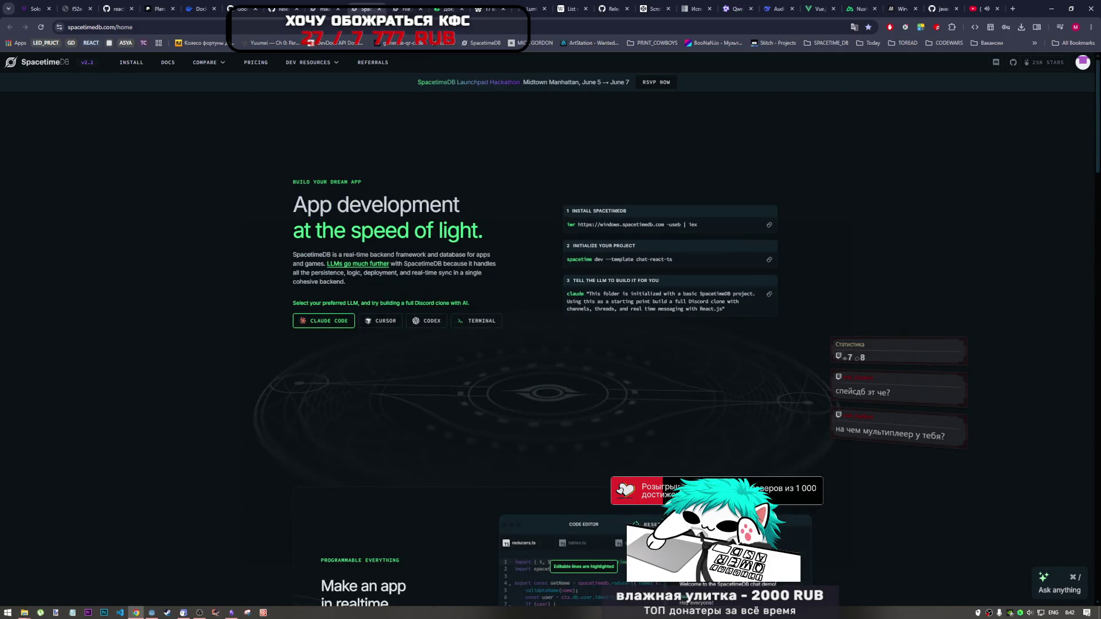
{"action": "scroll", "coordinate": [288, 274], "scroll_direction": "down", "scroll_amount": 9}
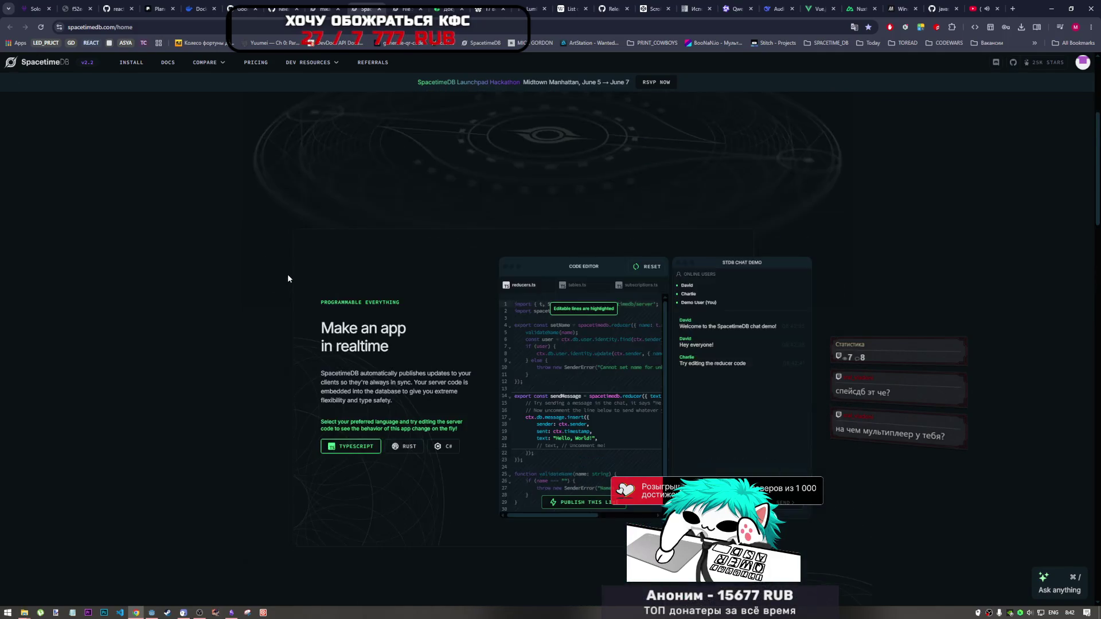
{"action": "left_click_drag", "start_coordinate": [501, 333], "coordinate": [641, 468]}
{"action": "left_click", "coordinate": [640, 470]}
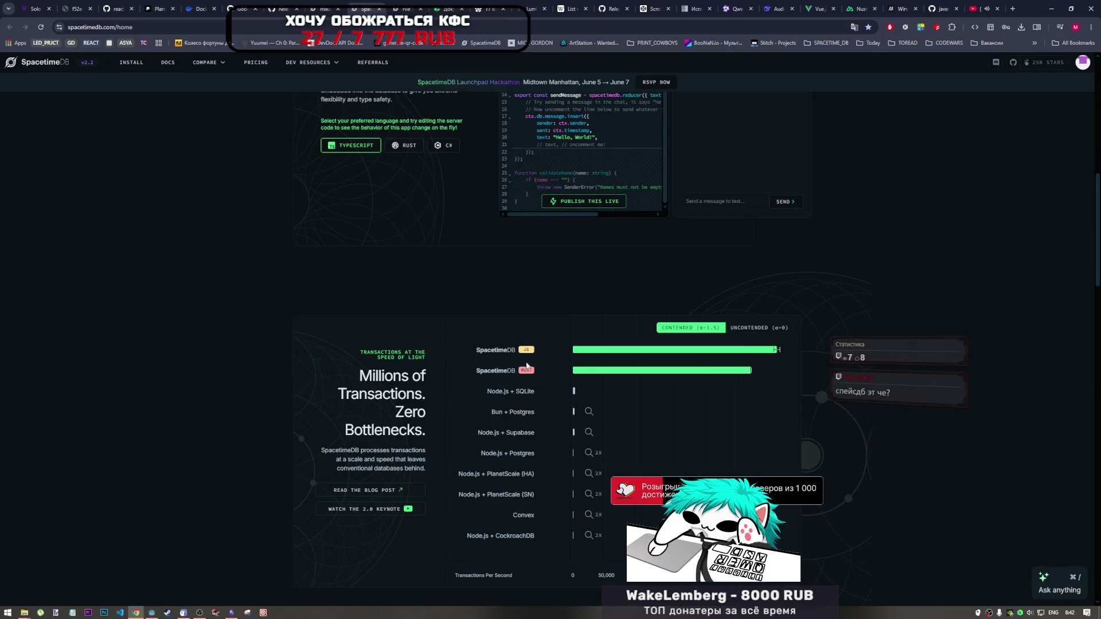
{"action": "scroll", "coordinate": [444, 427], "scroll_direction": "down", "scroll_amount": 1}
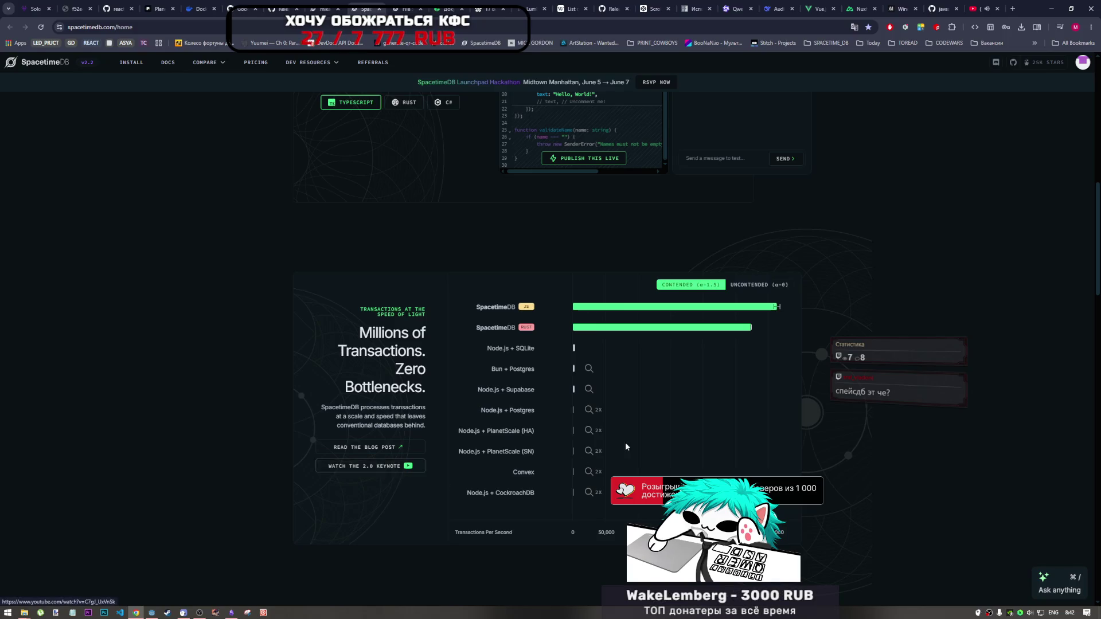
Close the SpacetimeDB home page tab, returning to the Tables dashboard
{"action": "left_click", "coordinate": [116, 27]}
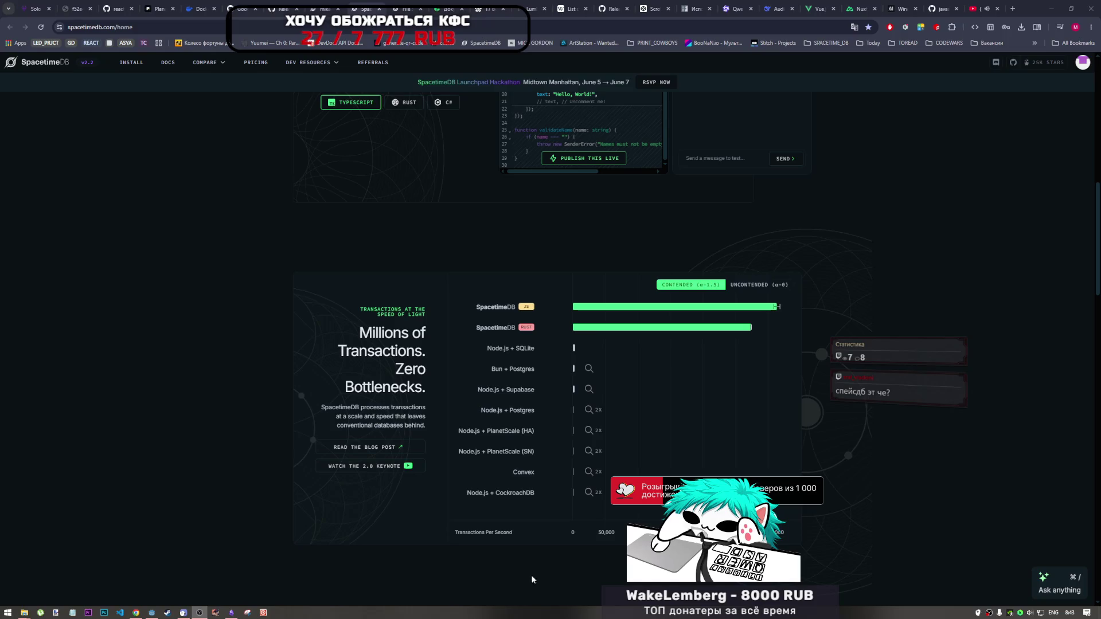
{"action": "left_click", "coordinate": [887, 512]}
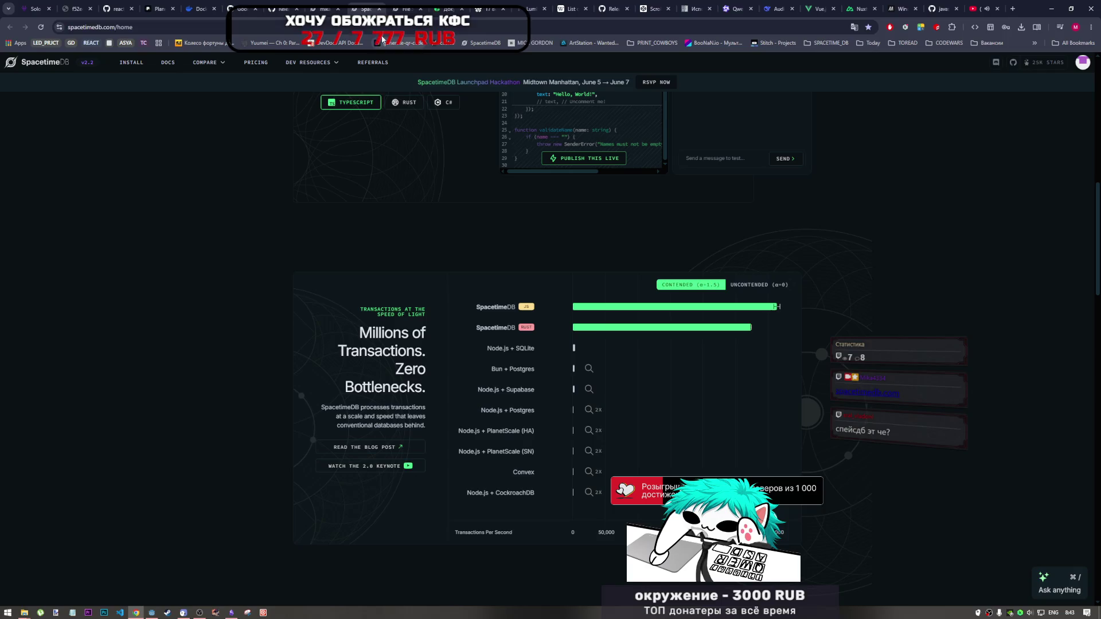
{"action": "left_click", "coordinate": [379, 9]}
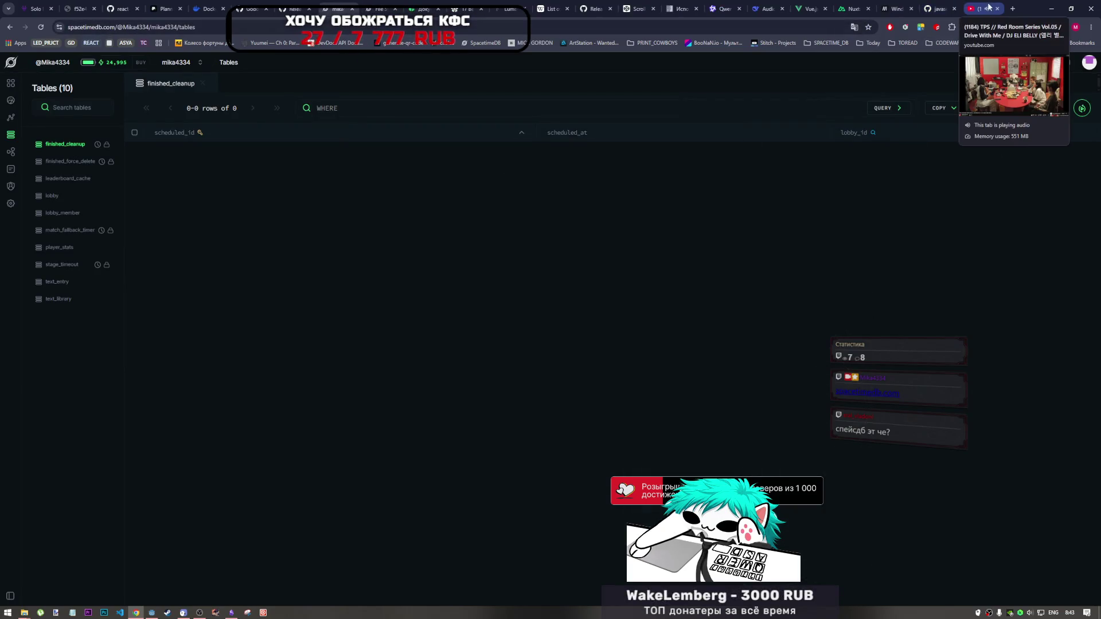
Check the YouTube music video tab, then return to the Godot editor
{"action": "left_click", "coordinate": [983, 10]}
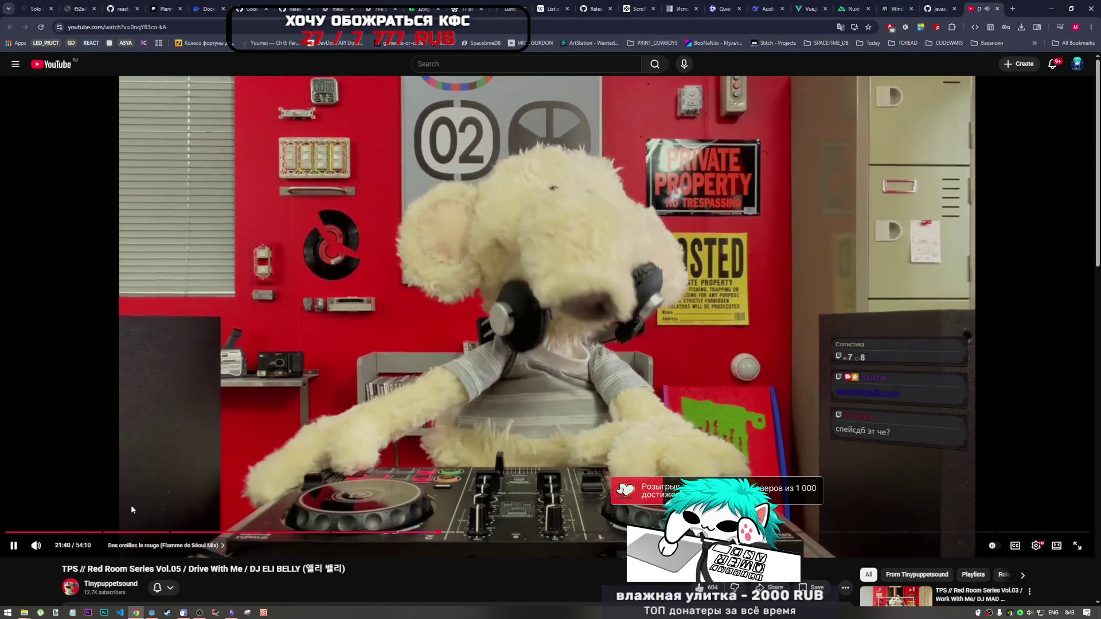
{"action": "left_click", "coordinate": [152, 613]}
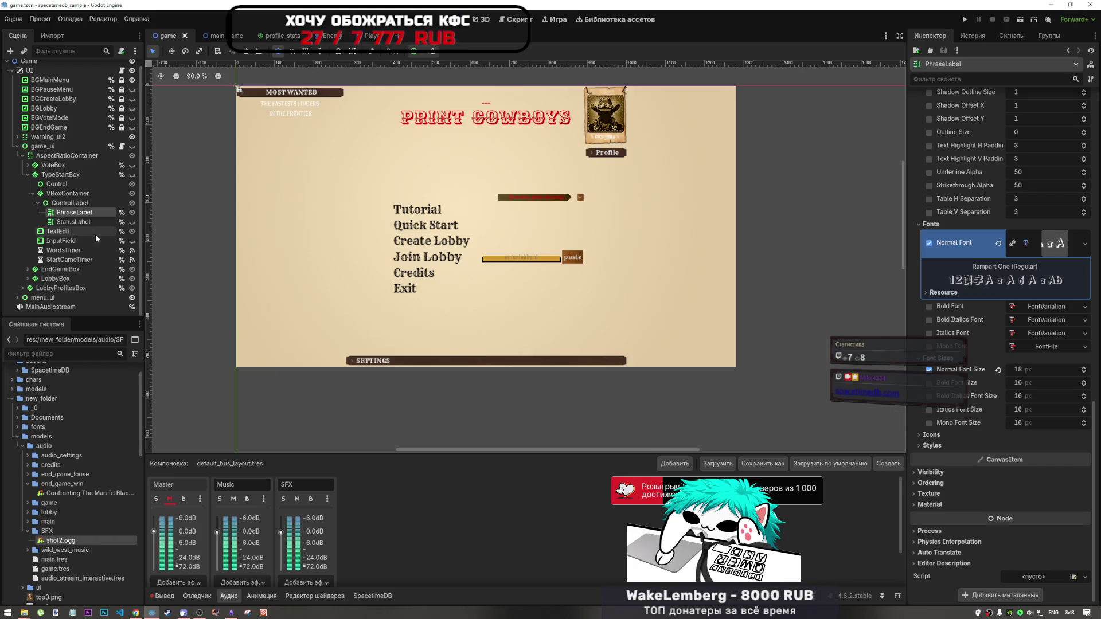
Compare StatusLabel's font settings with PhraseLabel's and collapse the end_game_win folder
{"action": "left_click", "coordinate": [86, 222]}
{"action": "scroll", "coordinate": [1000, 344], "scroll_direction": "down", "scroll_amount": 10}
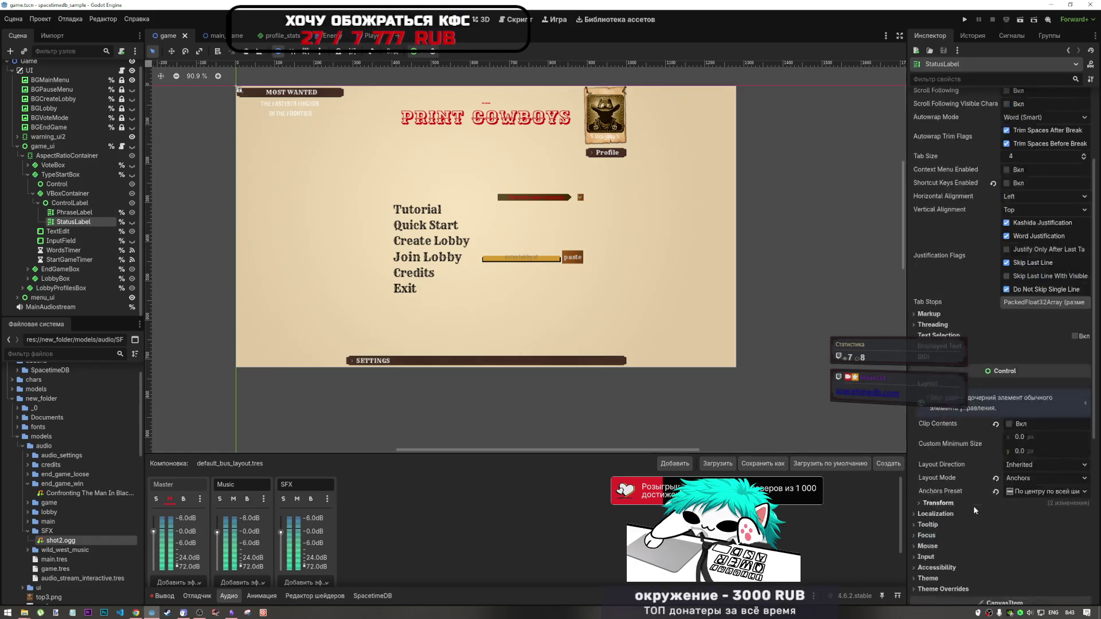
{"action": "left_click", "coordinate": [80, 212]}
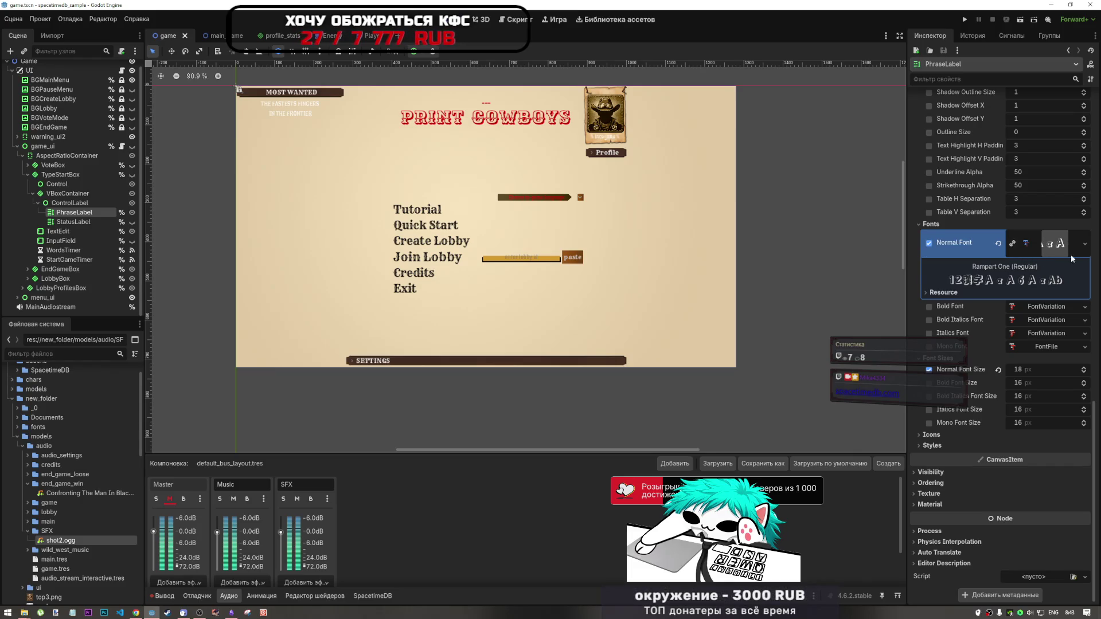
{"action": "scroll", "coordinate": [5, 502], "scroll_direction": "up", "scroll_amount": 3}
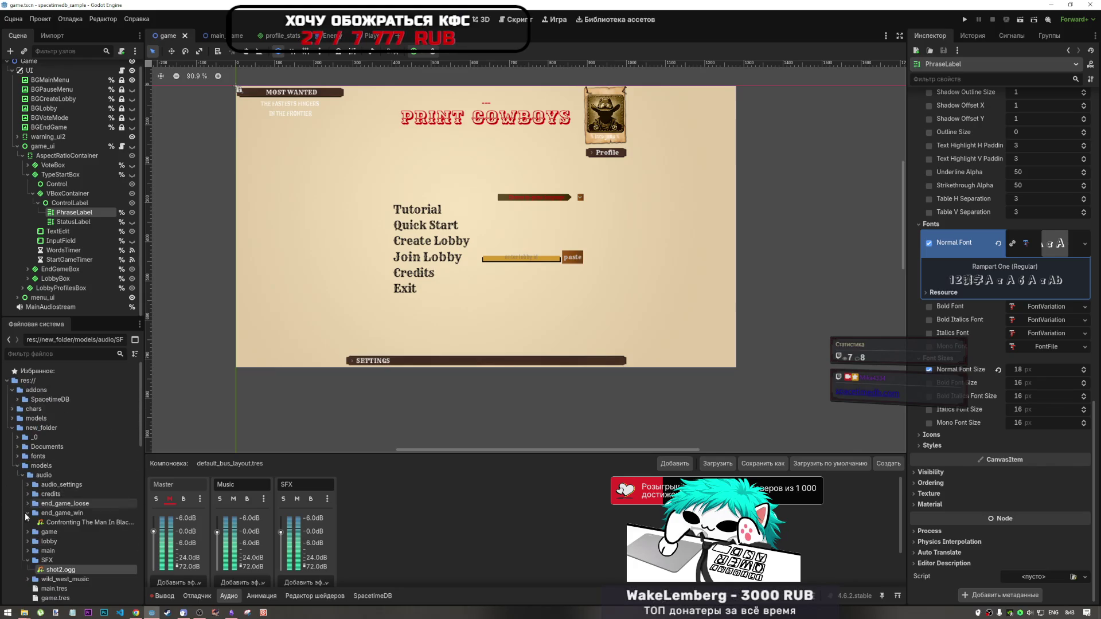
{"action": "left_click", "coordinate": [27, 513]}
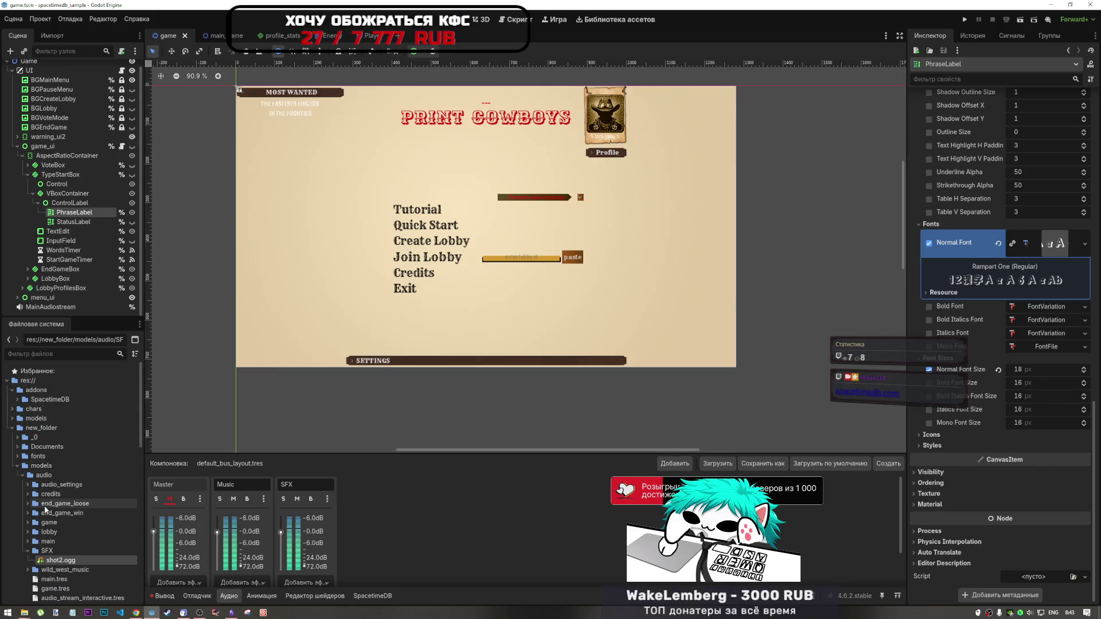
Collapse the models folder and expand the fonts folder in the FileSystem dock
{"action": "left_click", "coordinate": [17, 465]}
{"action": "left_click", "coordinate": [17, 456]}
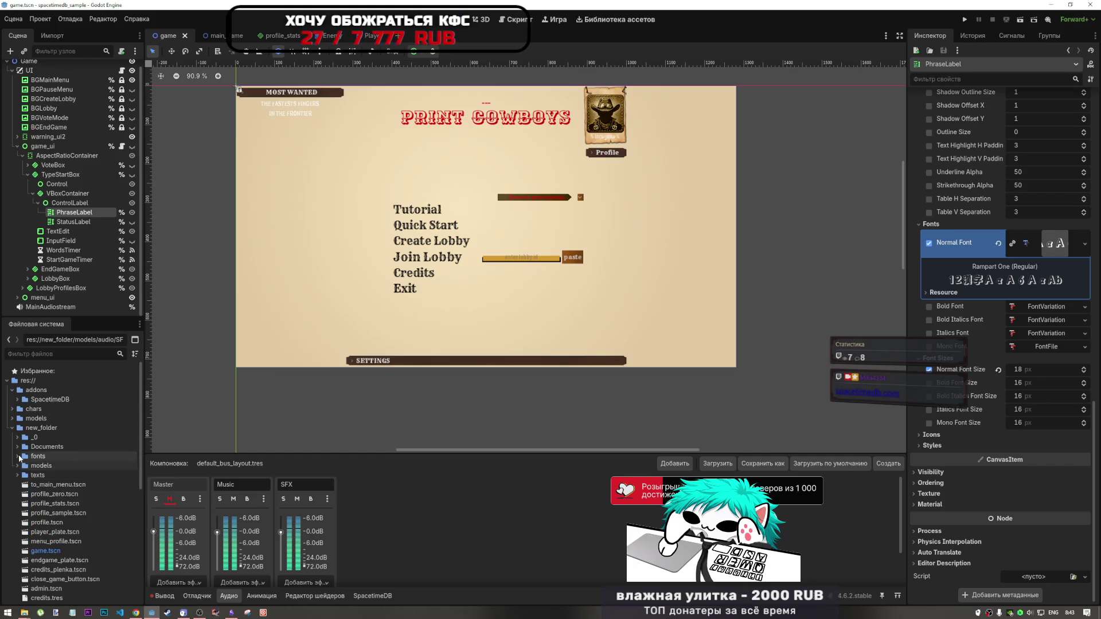
{"action": "left_click", "coordinate": [48, 466]}
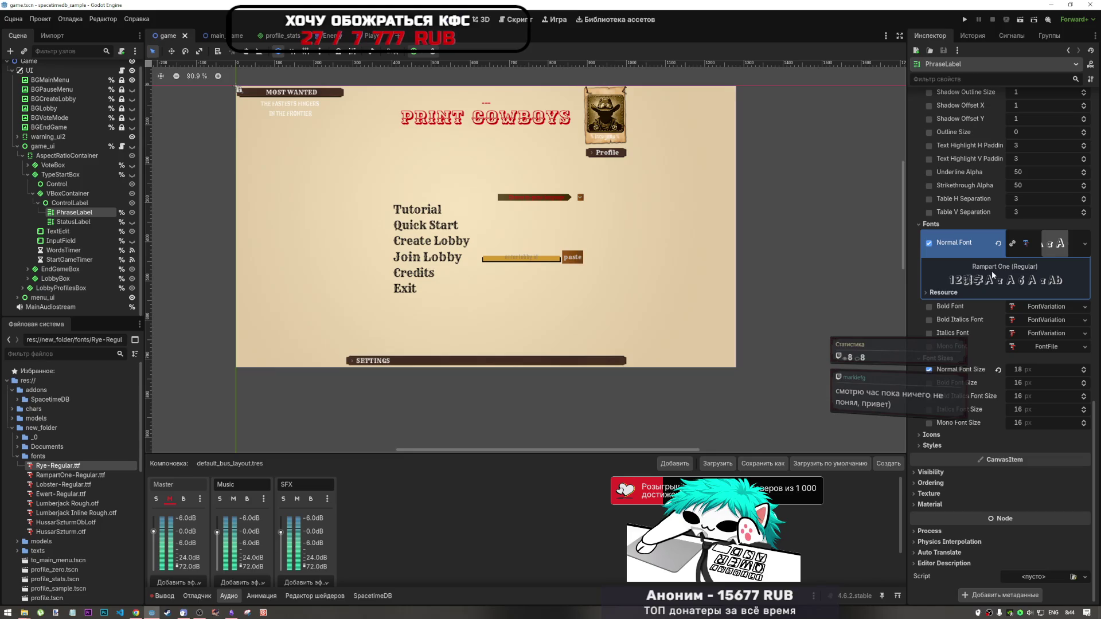
{"action": "mouse_move", "coordinate": [738, 237]}
{"action": "left_mouse_down"}
{"action": "mouse_move", "coordinate": [732, 299]}
{"action": "mouse_move", "coordinate": [731, 283]}
{"action": "left_mouse_up"}
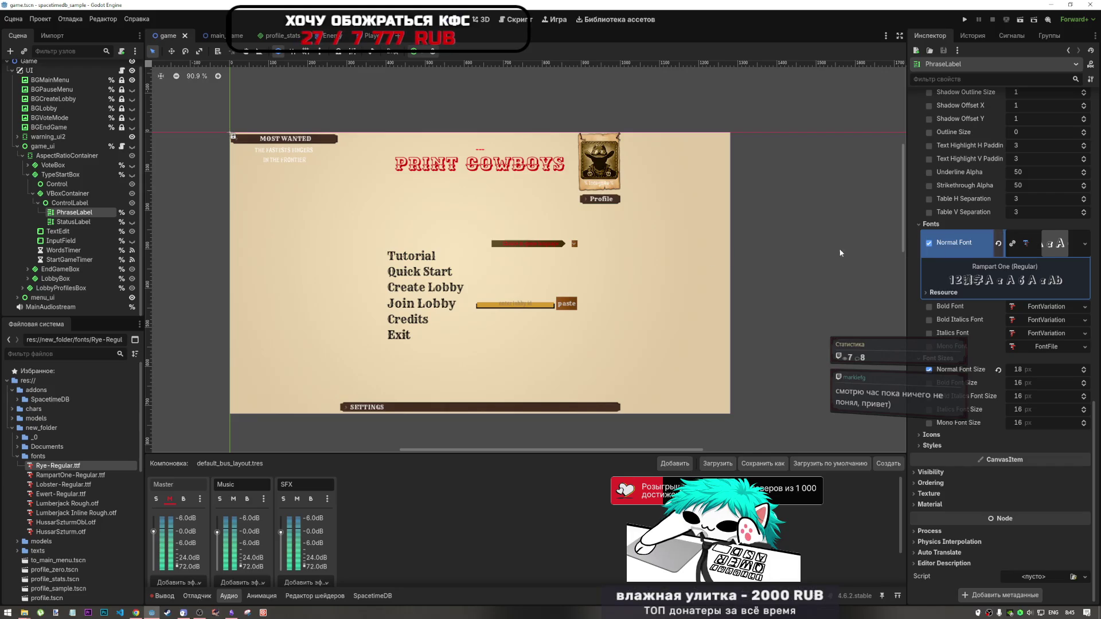
Browse the RampartOne, Rye, Lobster and Ewert-Regular font files
{"action": "left_click", "coordinate": [87, 476]}
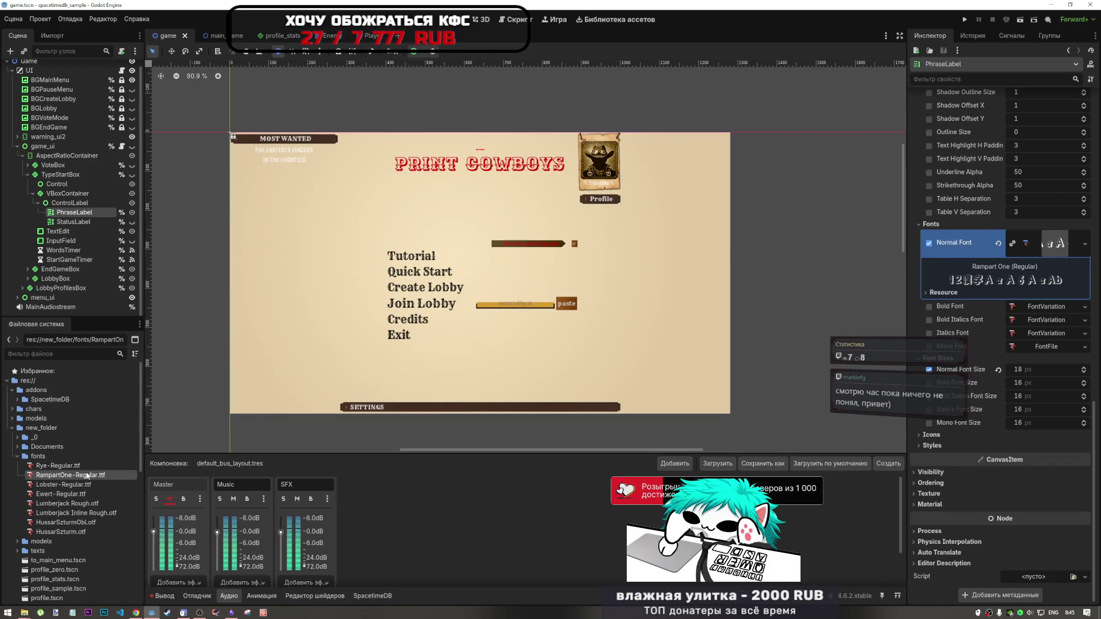
{"action": "left_click", "coordinate": [68, 468]}
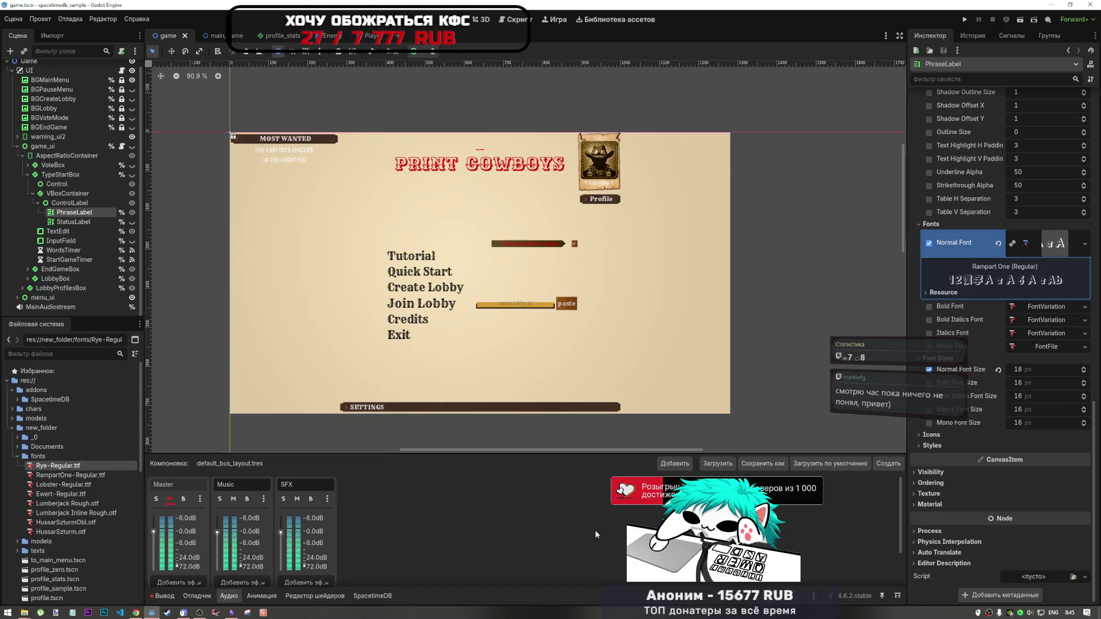
{"action": "left_click", "coordinate": [85, 476]}
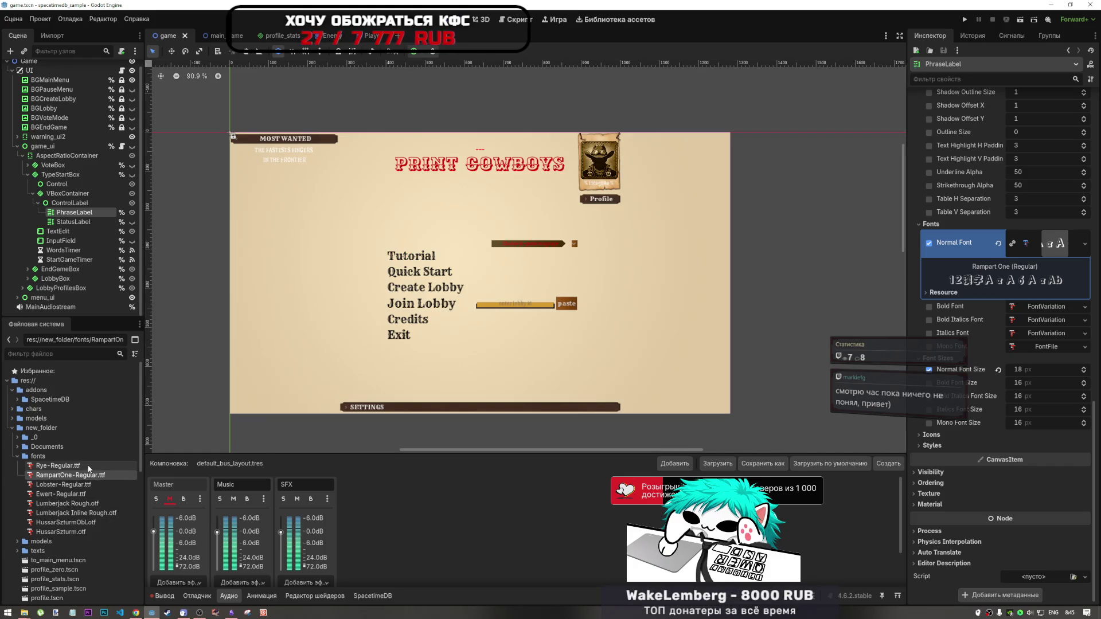
{"action": "left_click", "coordinate": [68, 484]}
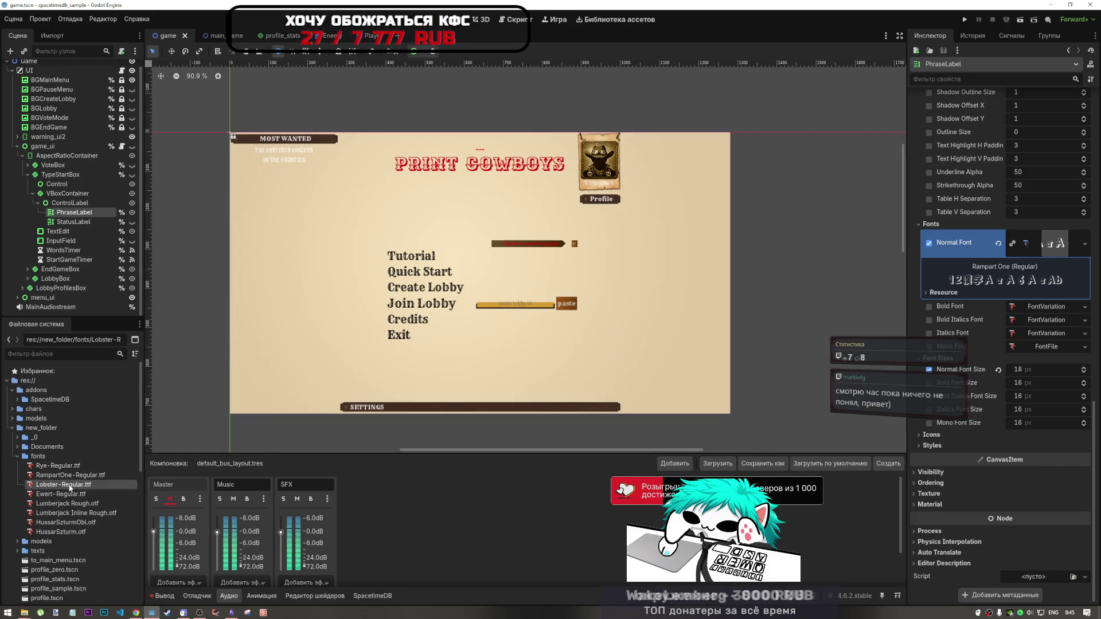
{"action": "left_click", "coordinate": [63, 494]}
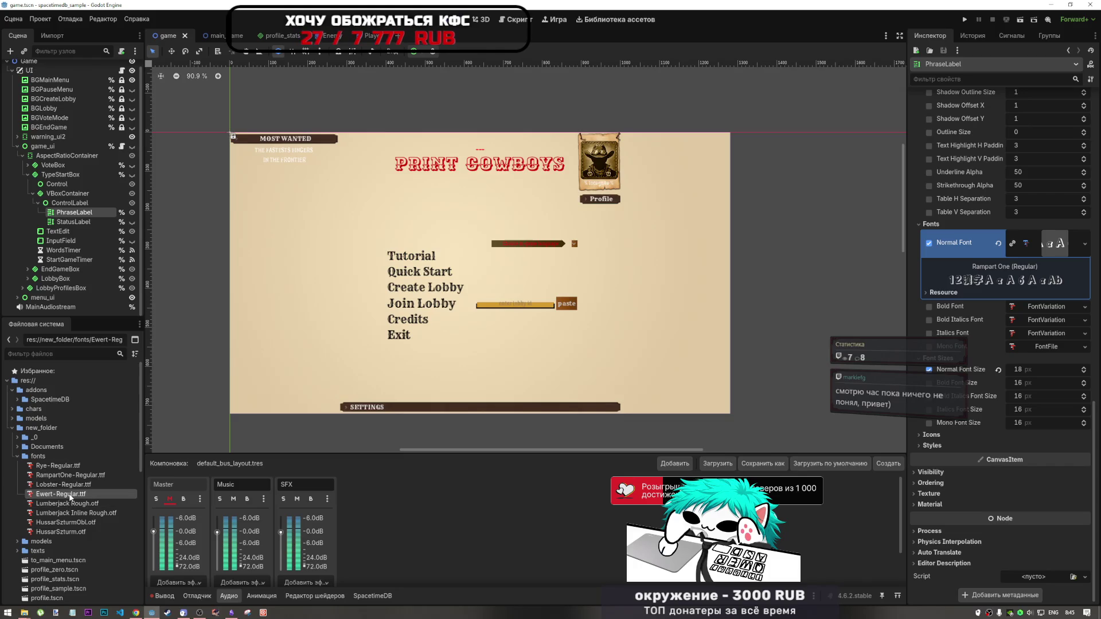
Preview Ewert-Regular, Lumberjack Rough and Lumberjack Inline Rough import settings, closing each
{"action": "double_click", "coordinate": [66, 494]}
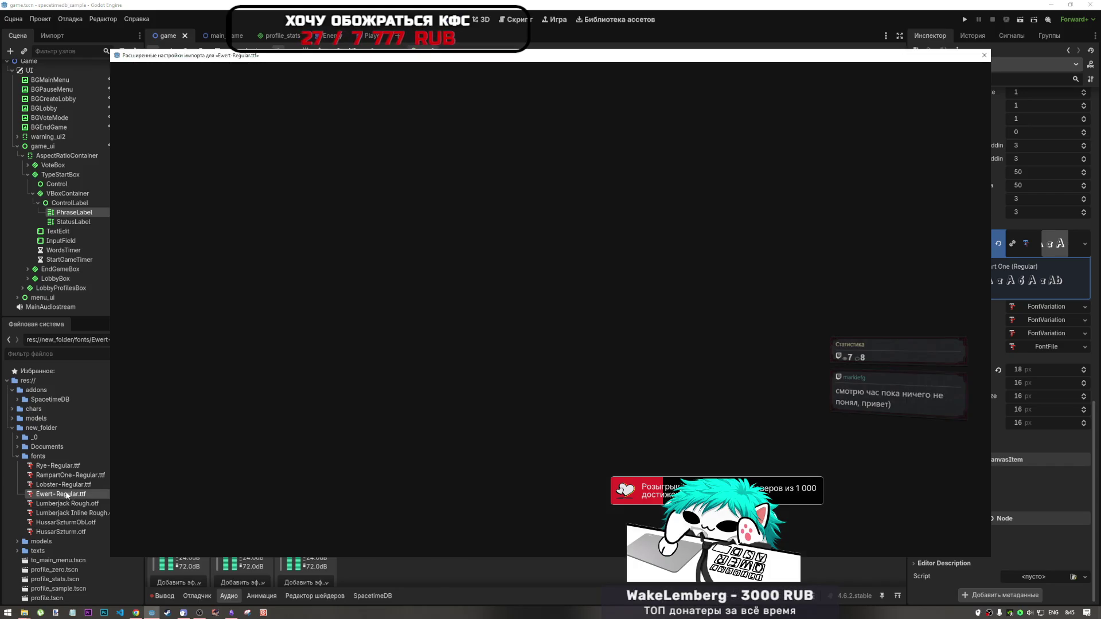
{"action": "left_click", "coordinate": [983, 56]}
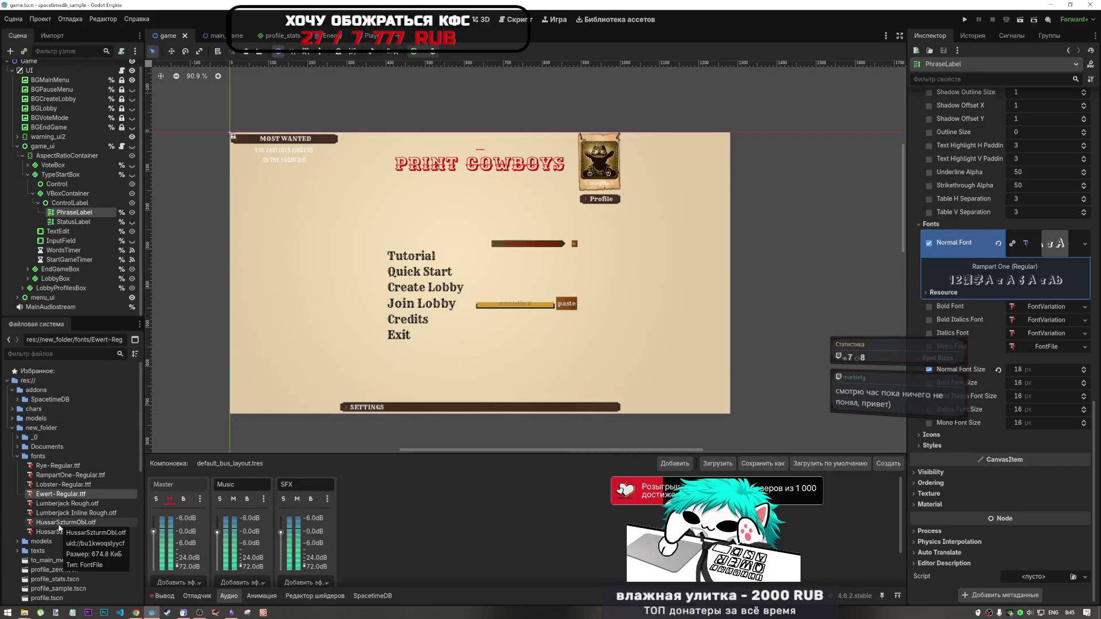
{"action": "double_click", "coordinate": [67, 504]}
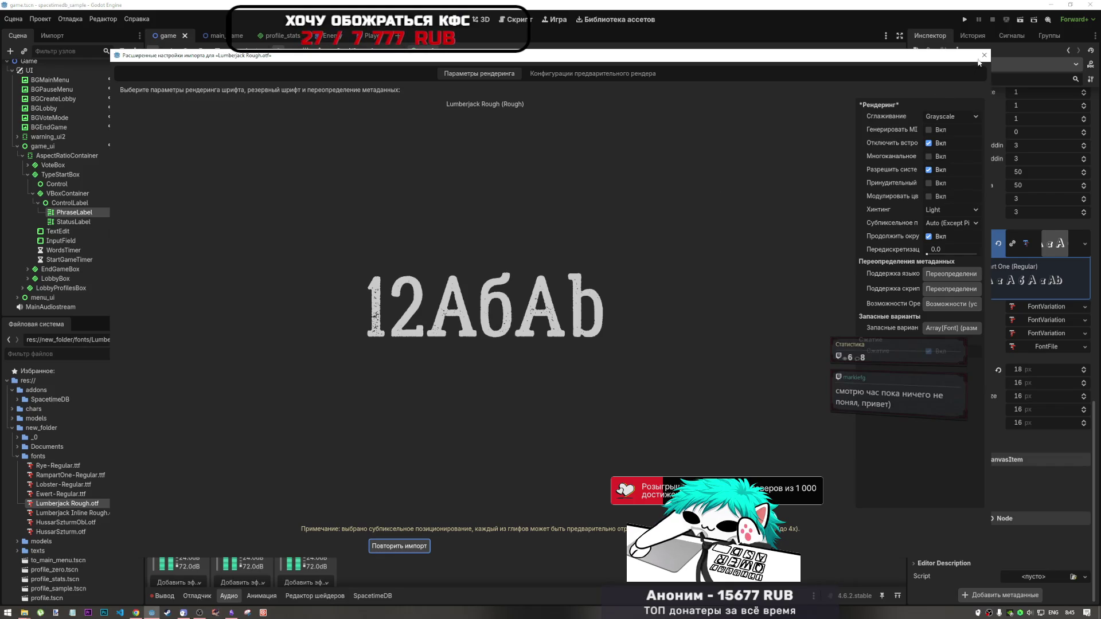
{"action": "left_click", "coordinate": [984, 55]}
{"action": "double_click", "coordinate": [66, 512]}
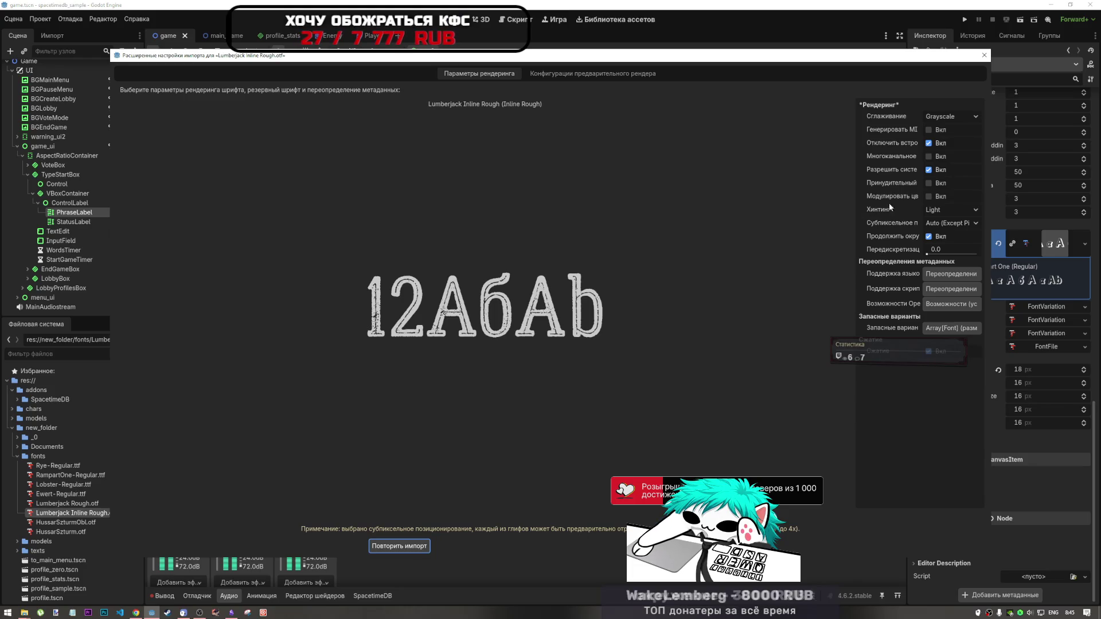
{"action": "left_click", "coordinate": [984, 55]}
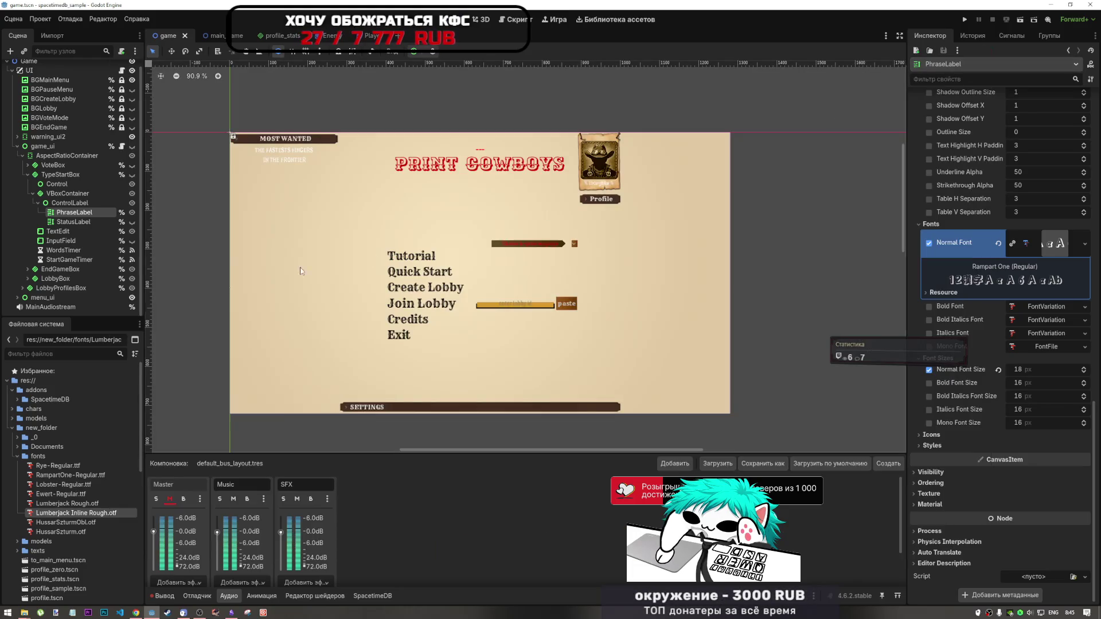
Give PhraseLabel the Lumberjack Rough.otf Normal Font at 20 px and save the scene
{"action": "left_click", "coordinate": [61, 505]}
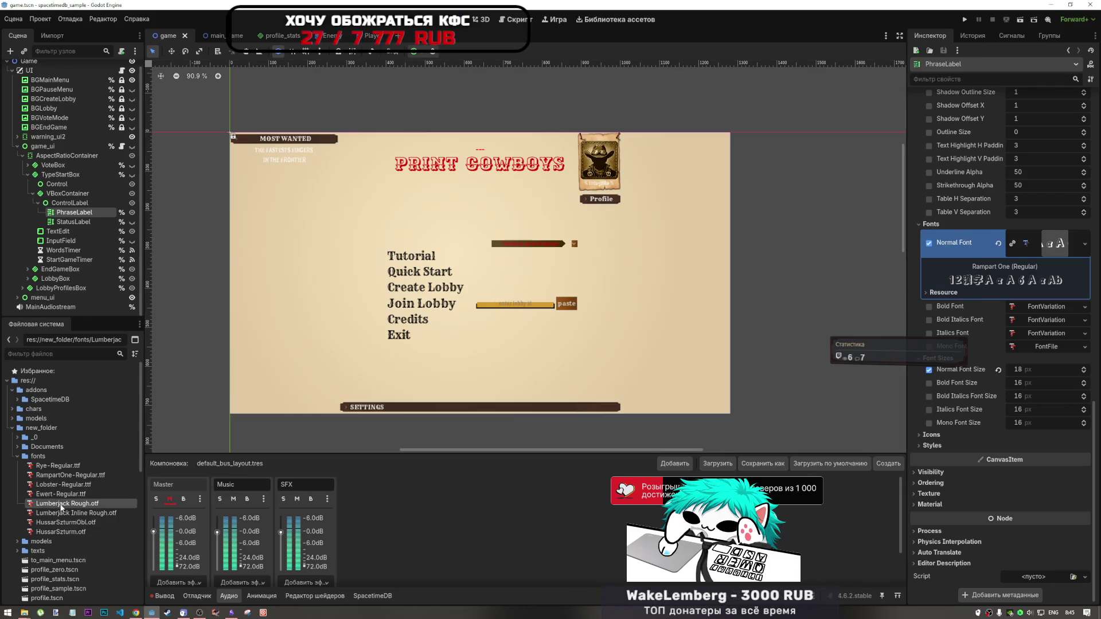
{"action": "left_click_drag", "start_coordinate": [61, 507], "coordinate": [1053, 245]}
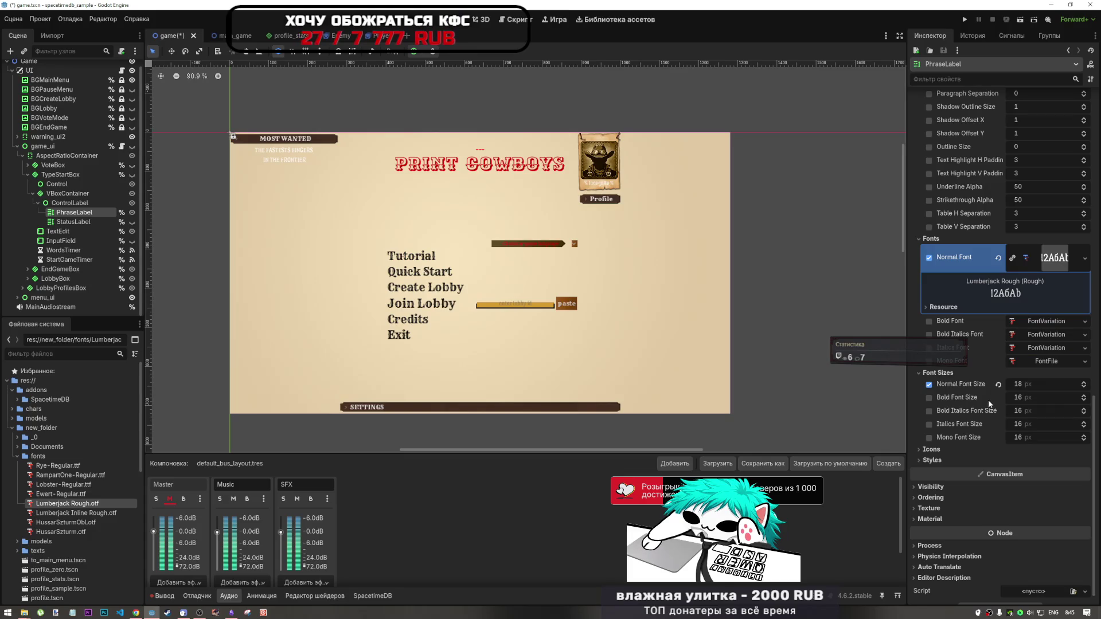
{"action": "left_click_drag", "start_coordinate": [1028, 384], "coordinate": [1037, 398]}
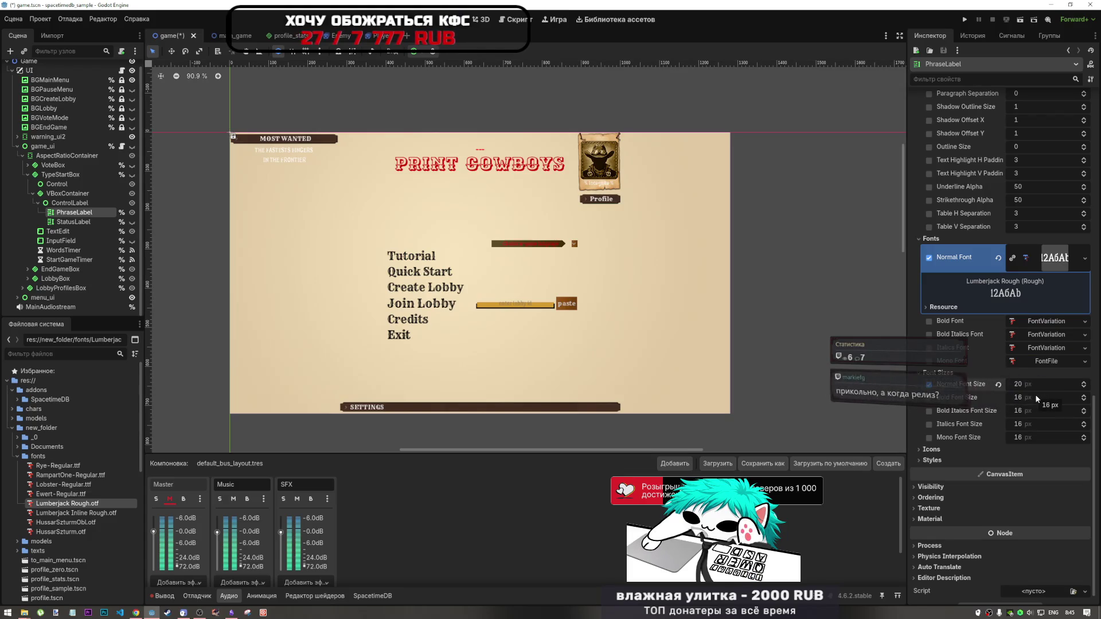
{"action": "key", "text": "ctrl+s"}
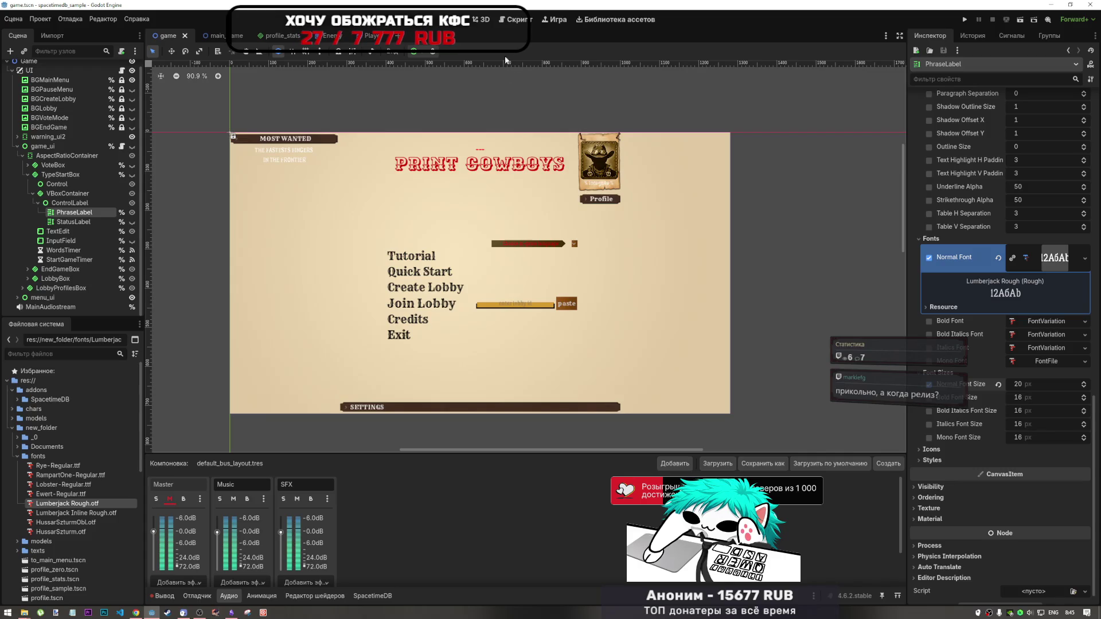
{"action": "left_click", "coordinate": [512, 20]}
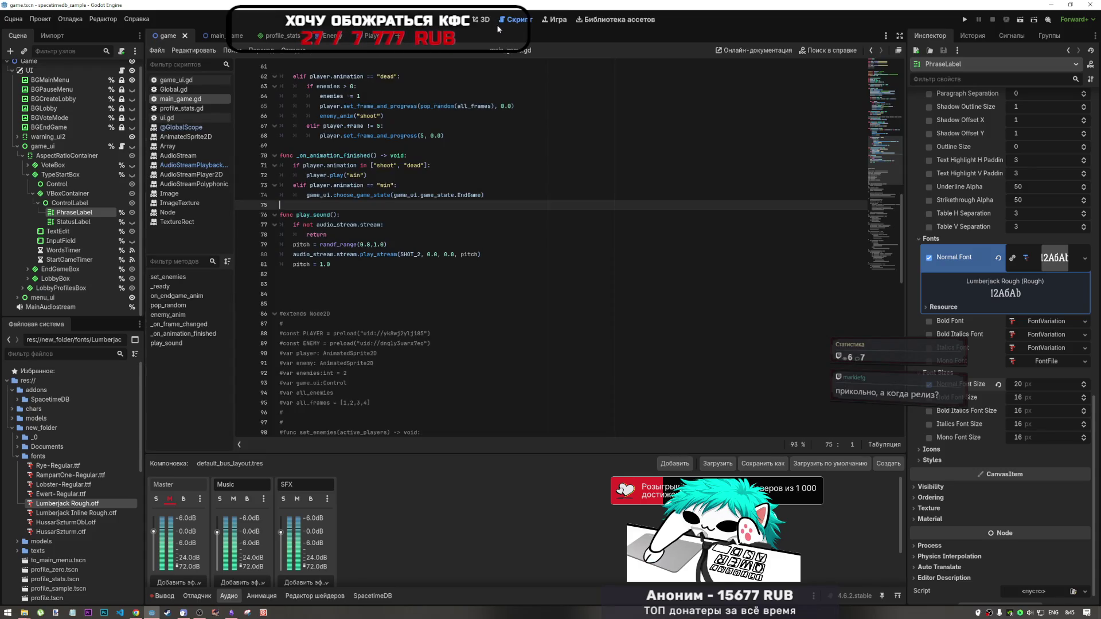
Go back to the 2D main menu scene and zoom and recentre the canvas on the menu preview
{"action": "left_click", "coordinate": [482, 19]}
{"action": "left_click", "coordinate": [456, 20]}
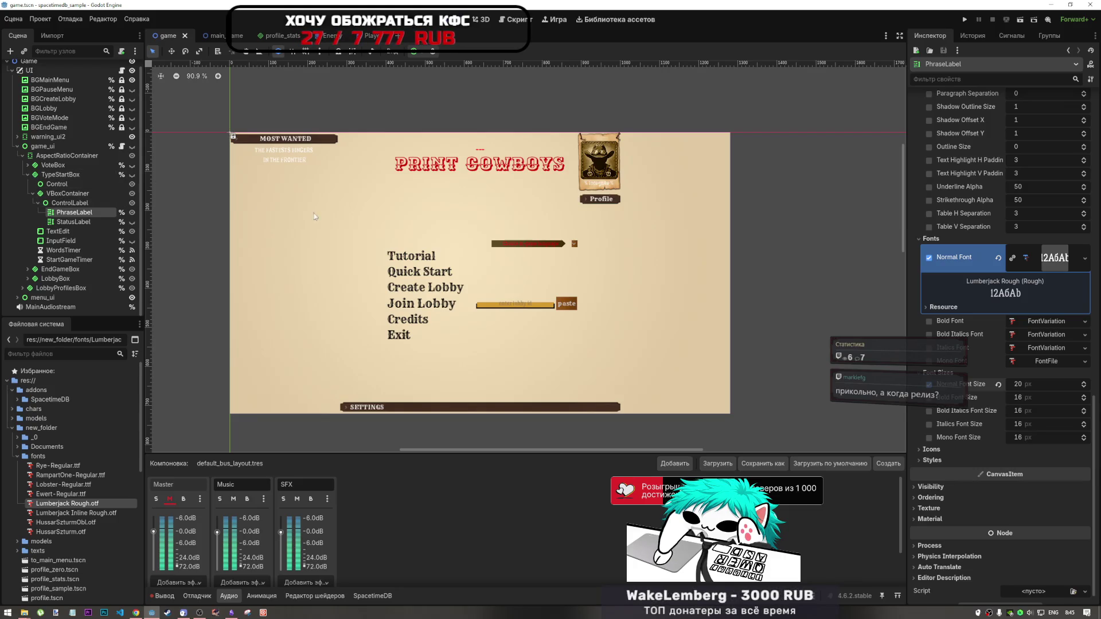
{"action": "scroll", "coordinate": [597, 264], "scroll_direction": "down", "scroll_amount": 2}
{"action": "scroll", "coordinate": [597, 263], "scroll_direction": "up", "scroll_amount": 1}
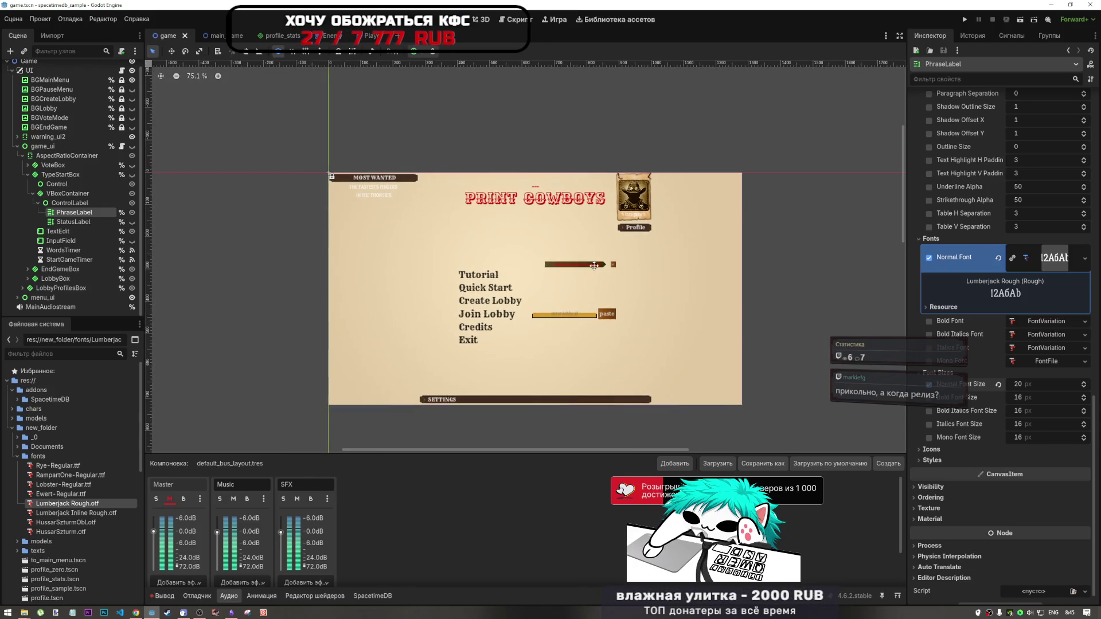
{"action": "left_click_drag", "start_coordinate": [594, 266], "coordinate": [614, 251]}
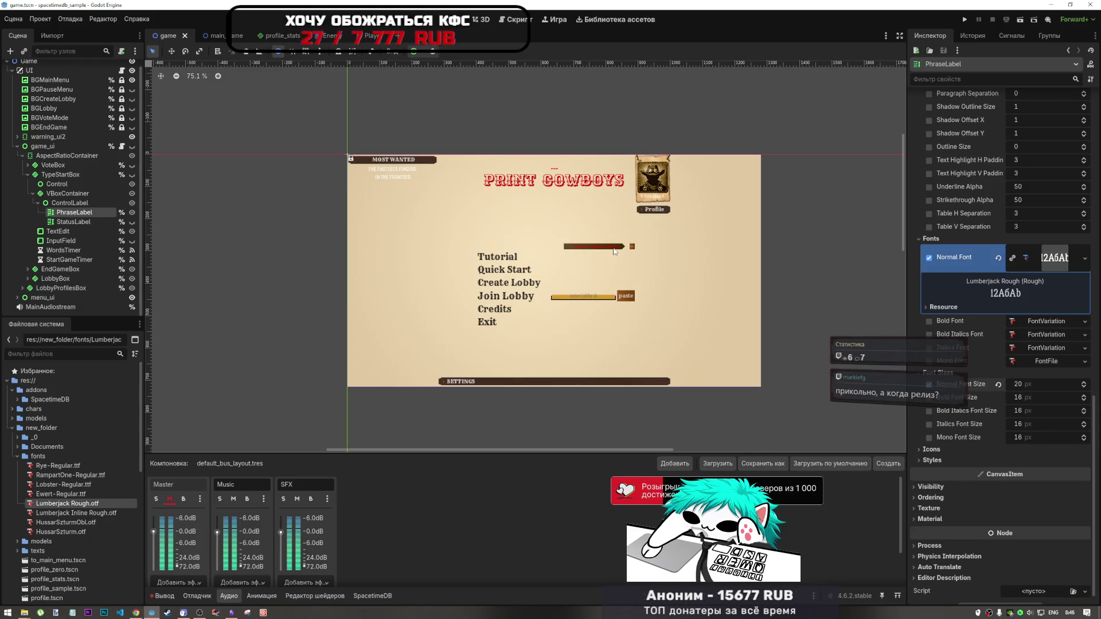
{"action": "scroll", "coordinate": [614, 251], "scroll_direction": "up", "scroll_amount": 2}
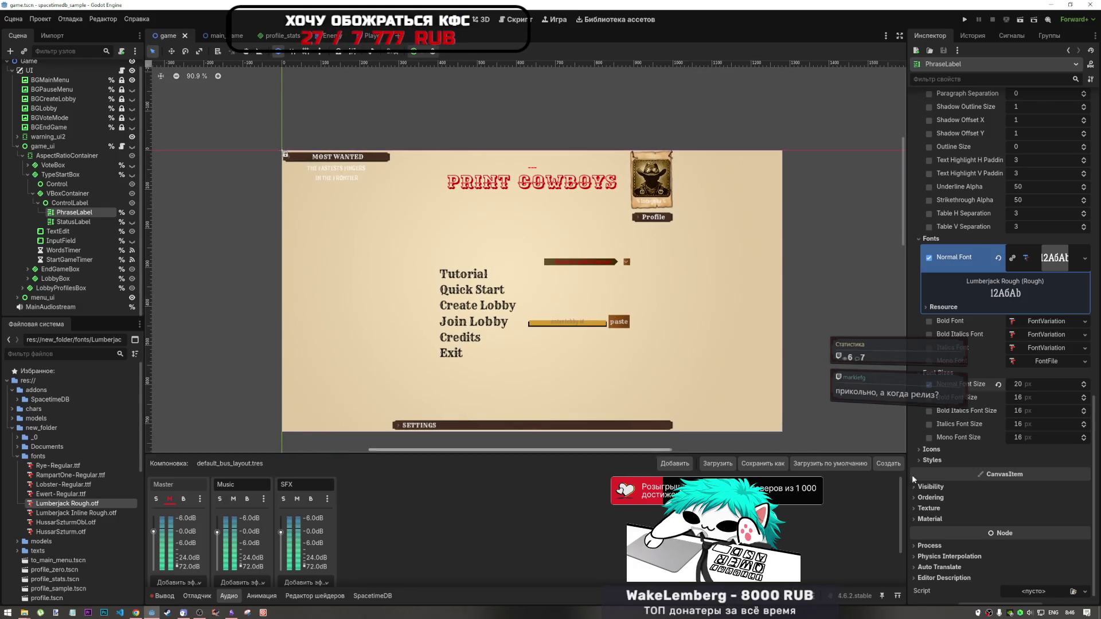
Check the system date and time, then zoom back out on the menu layout
{"action": "left_click", "coordinate": [1071, 612]}
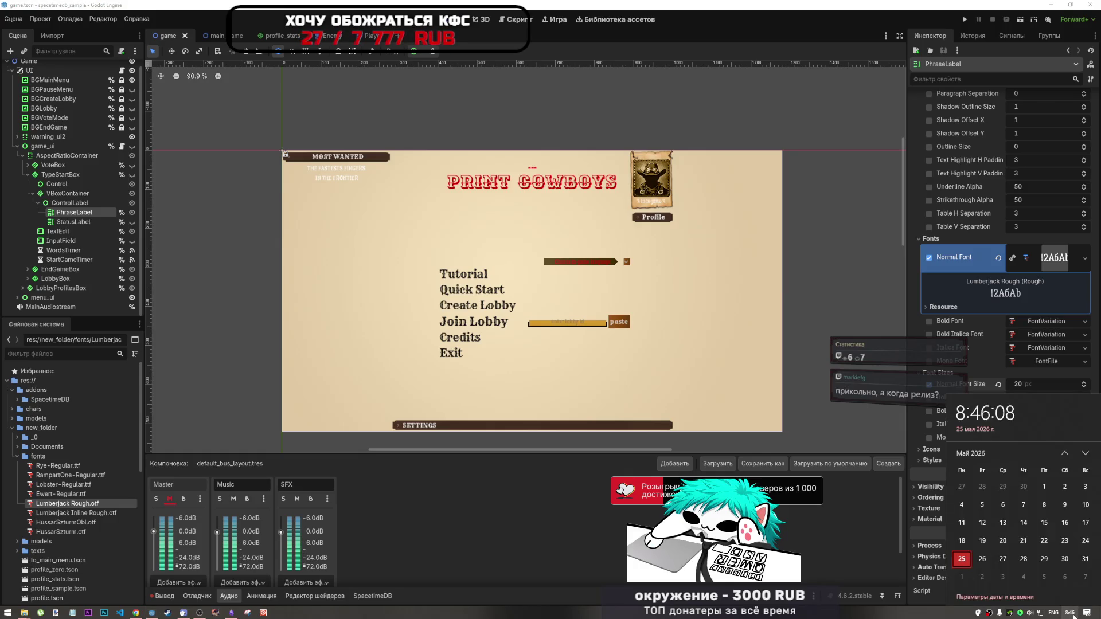
{"action": "left_click", "coordinate": [1071, 612]}
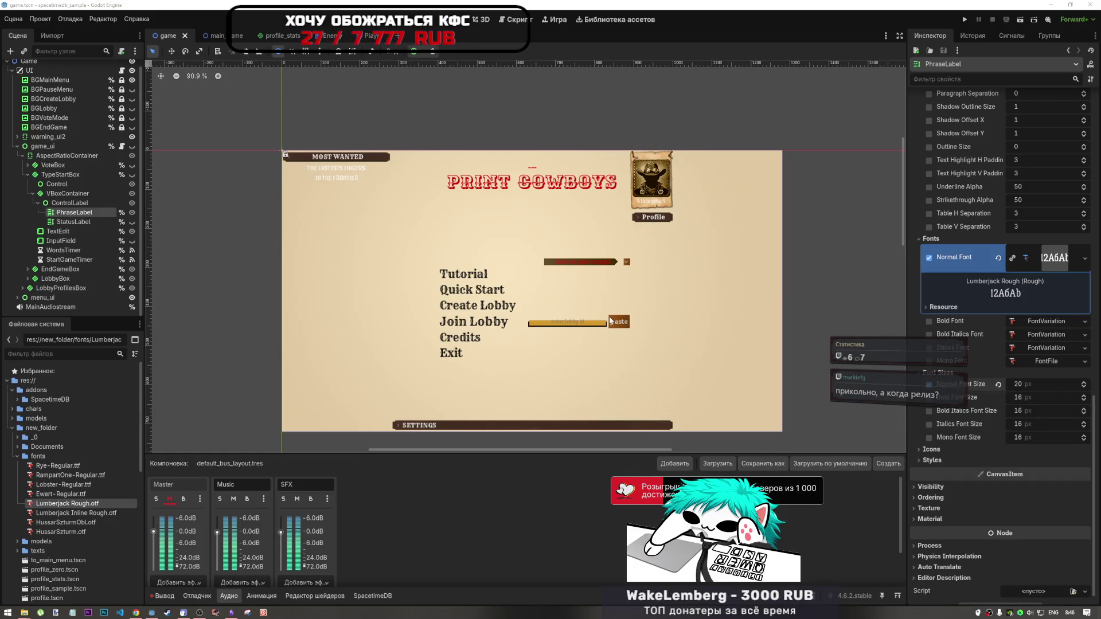
{"action": "scroll", "coordinate": [564, 299], "scroll_direction": "down", "scroll_amount": 2}
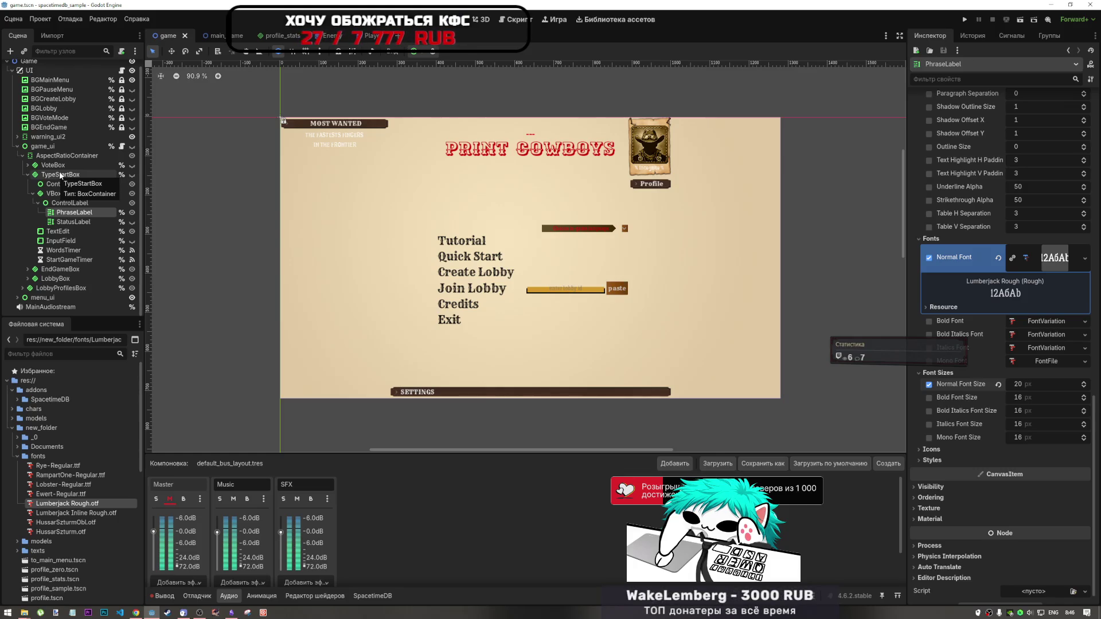
{"action": "left_click", "coordinate": [515, 20]}
{"action": "left_click", "coordinate": [353, 255]}
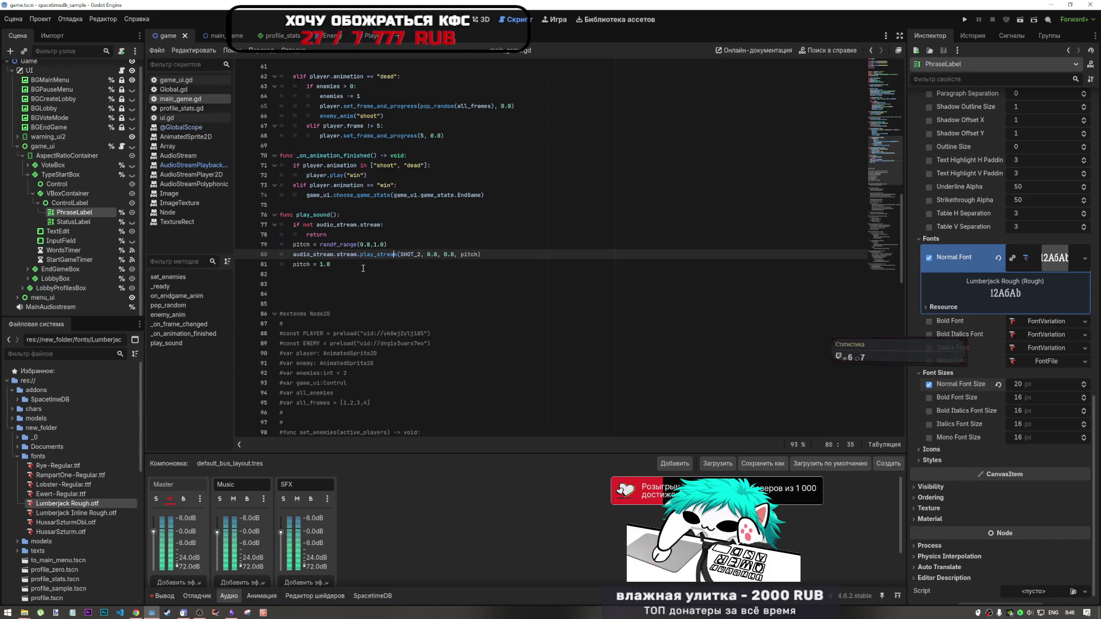
{"action": "left_click", "coordinate": [360, 266]}
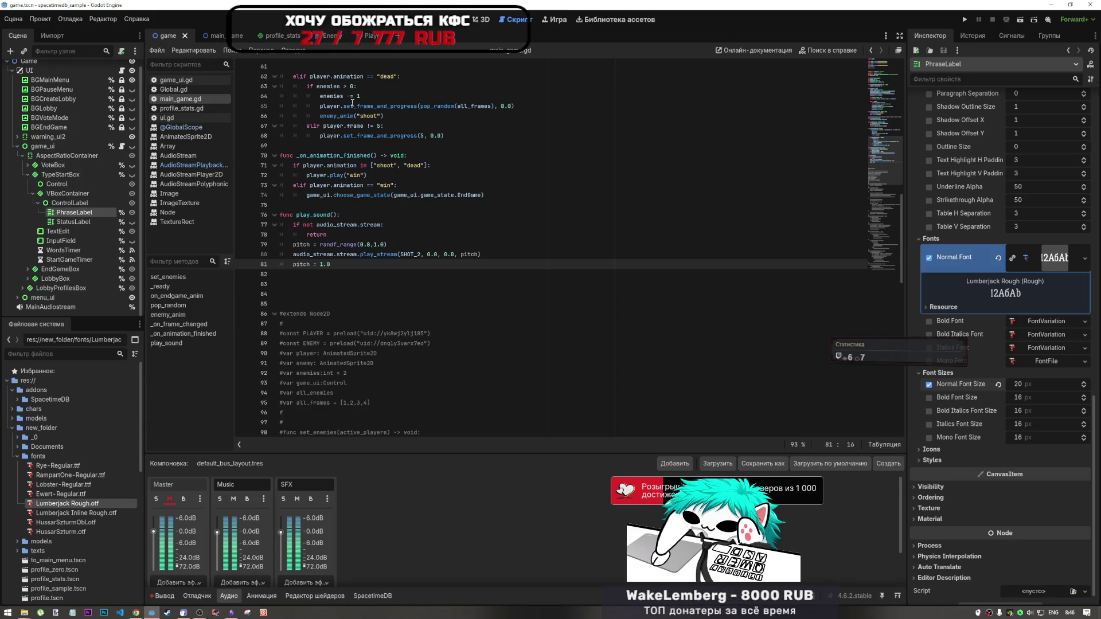
{"action": "scroll", "coordinate": [63, 174], "scroll_direction": "up", "scroll_amount": 1}
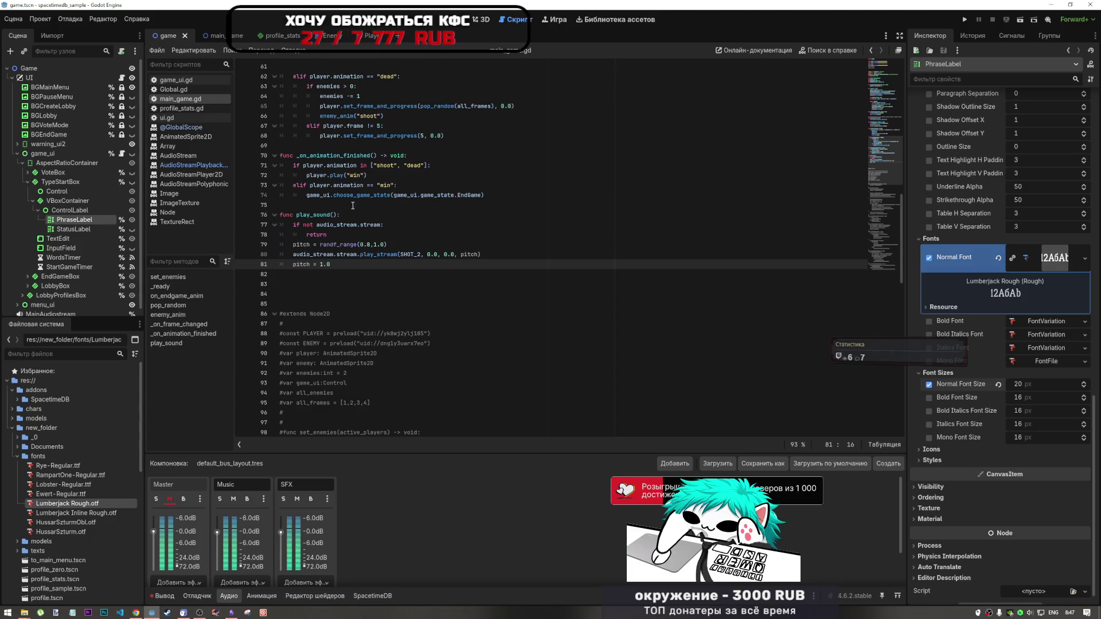
{"action": "key", "text": "ctrl+F1"}
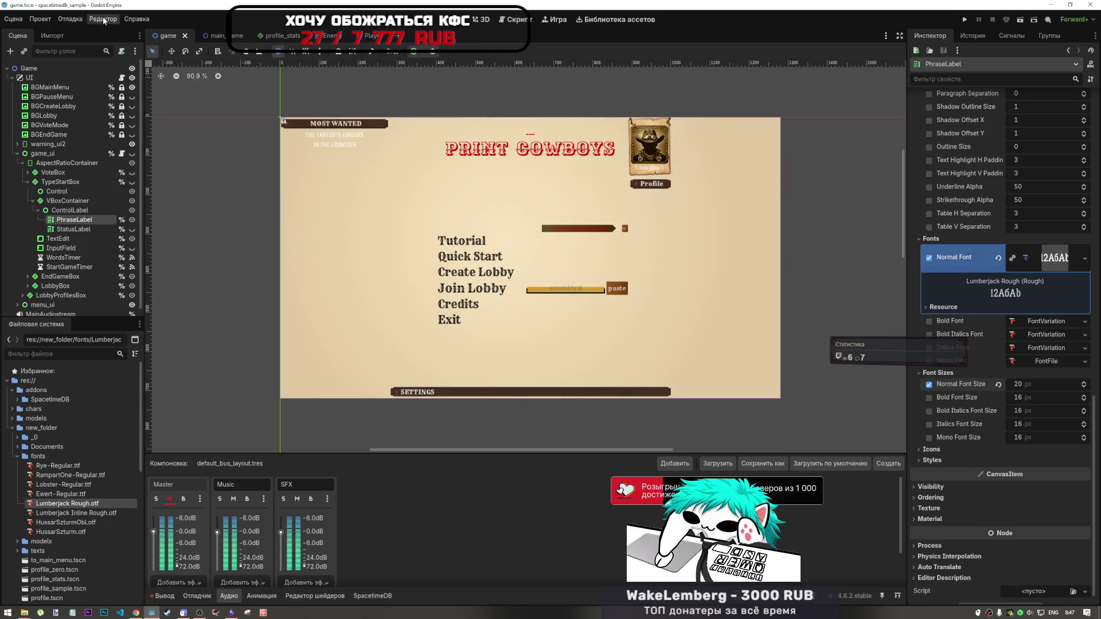
Run the project as 2 instances via Customize Run Instances and make the second game window taller
{"action": "left_click", "coordinate": [70, 19]}
{"action": "left_click", "coordinate": [131, 146]}
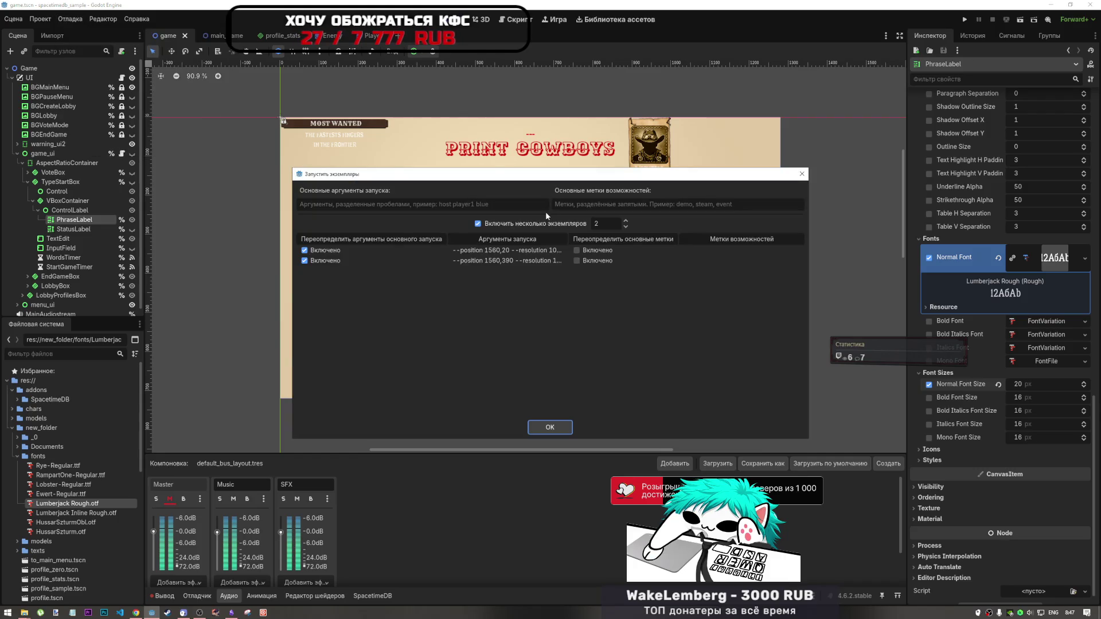
{"action": "left_click", "coordinate": [551, 427]}
{"action": "key", "text": "F5"}
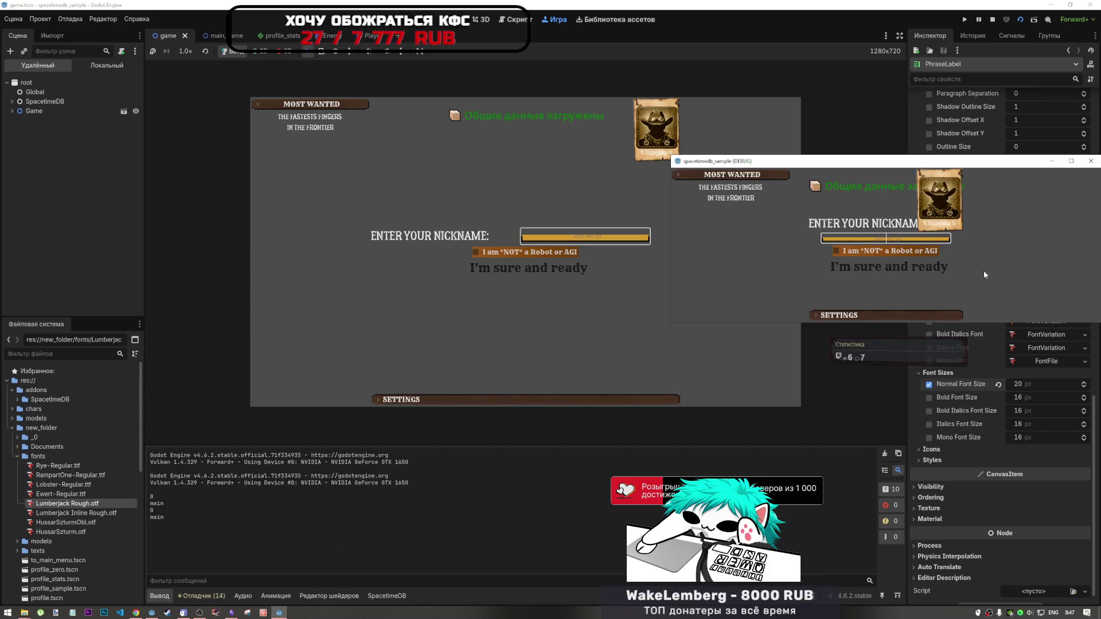
{"action": "left_click_drag", "start_coordinate": [1057, 324], "coordinate": [1057, 446]}
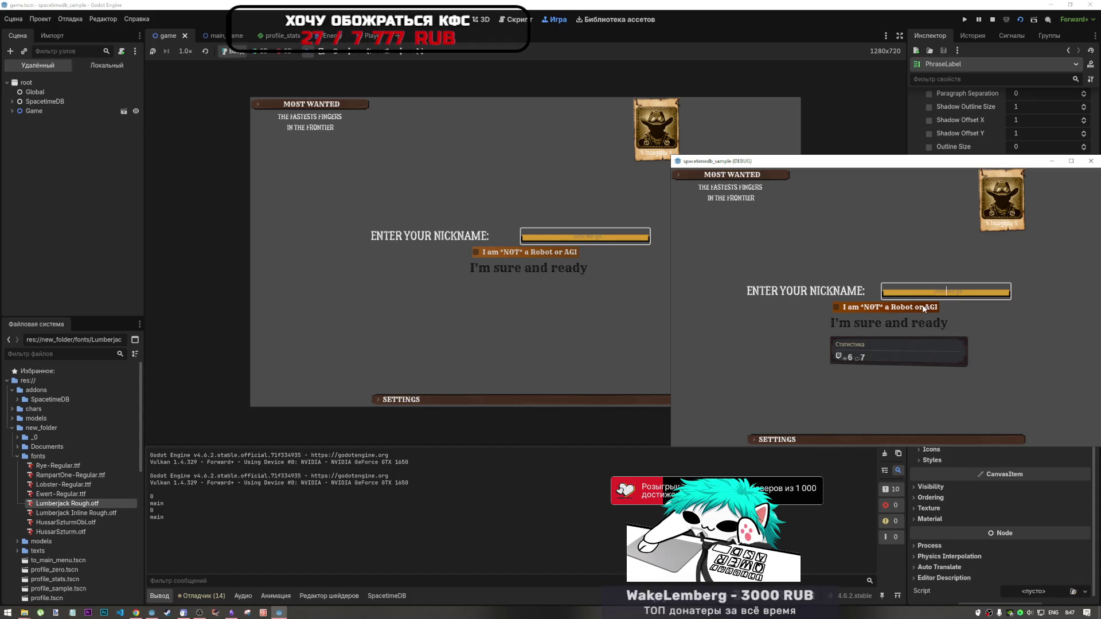
Pass the nickname screen in both game windows by ticking the robot checkbox and confirming ready
{"action": "left_click", "coordinate": [924, 309]}
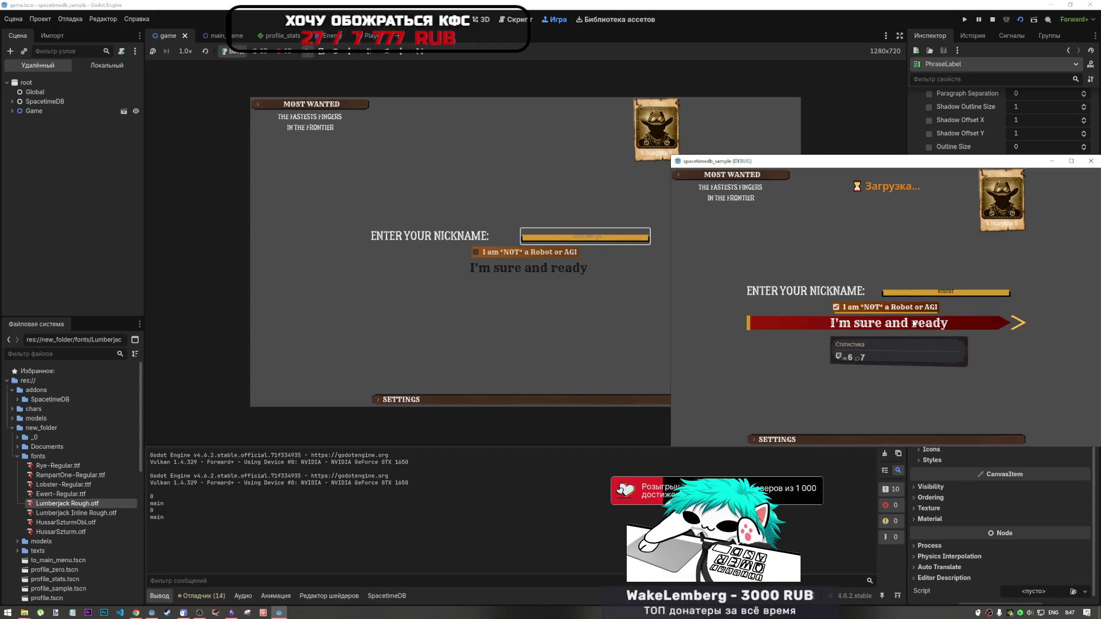
{"action": "left_click", "coordinate": [635, 249]}
{"action": "left_click", "coordinate": [550, 252]}
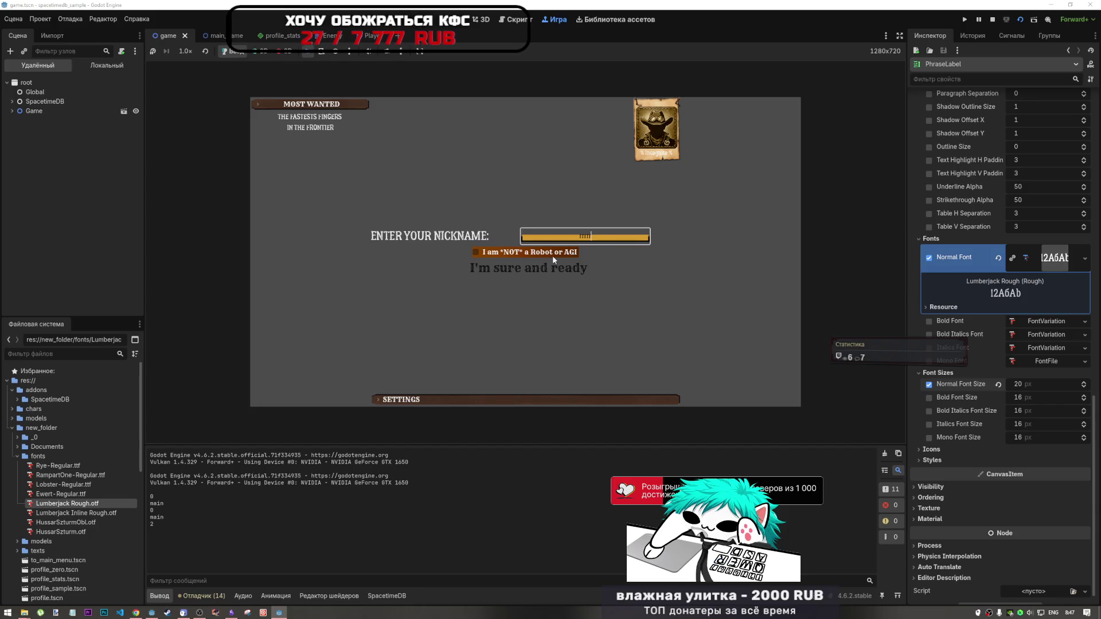
{"action": "left_click", "coordinate": [555, 270]}
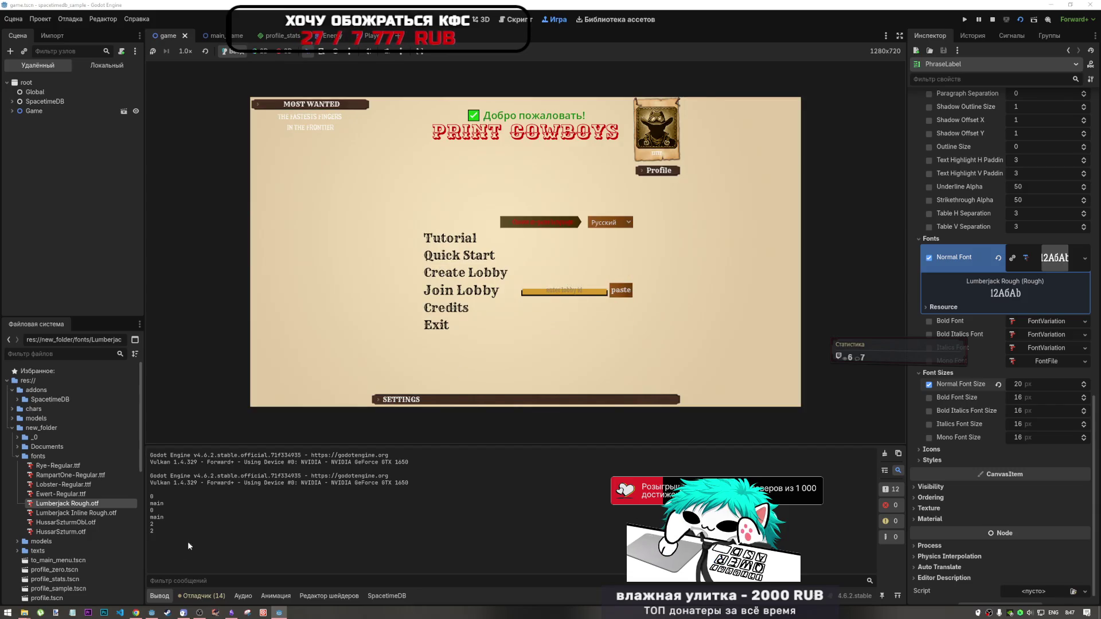
Create a two-player lobby in the second game window and join it from the embedded game with the pasted ID
{"action": "left_click", "coordinate": [285, 614]}
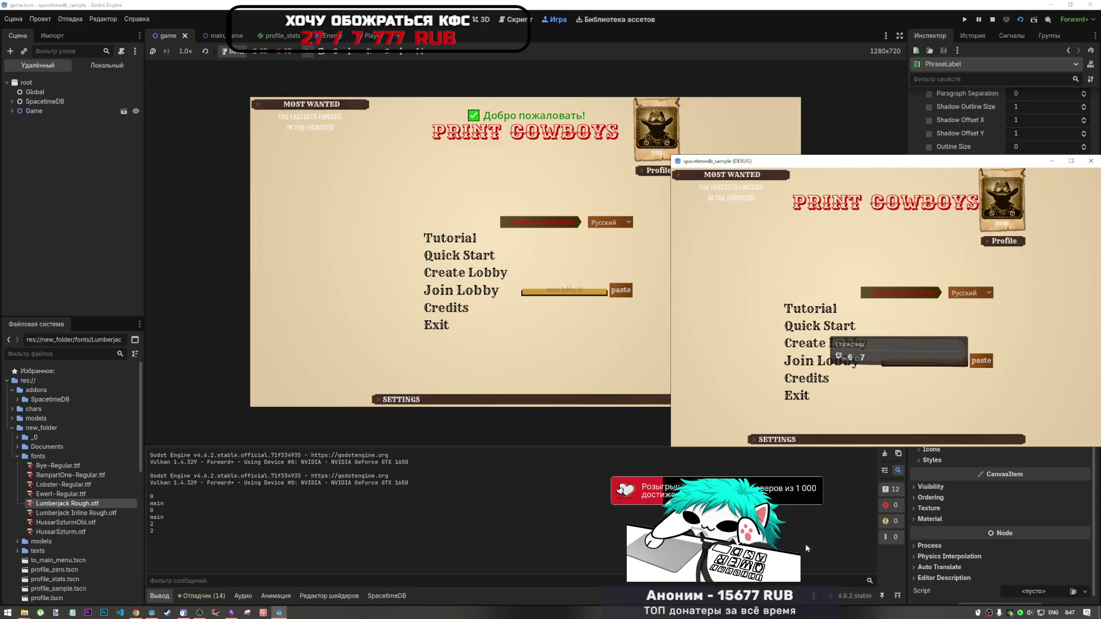
{"action": "left_click", "coordinate": [818, 349]}
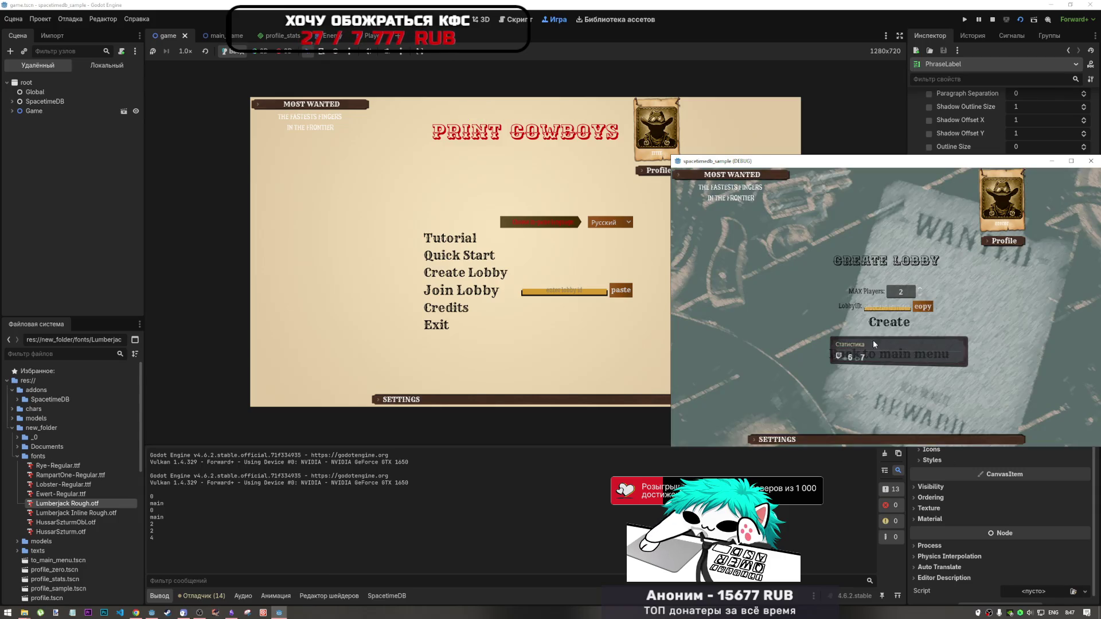
{"action": "left_click", "coordinate": [889, 322]}
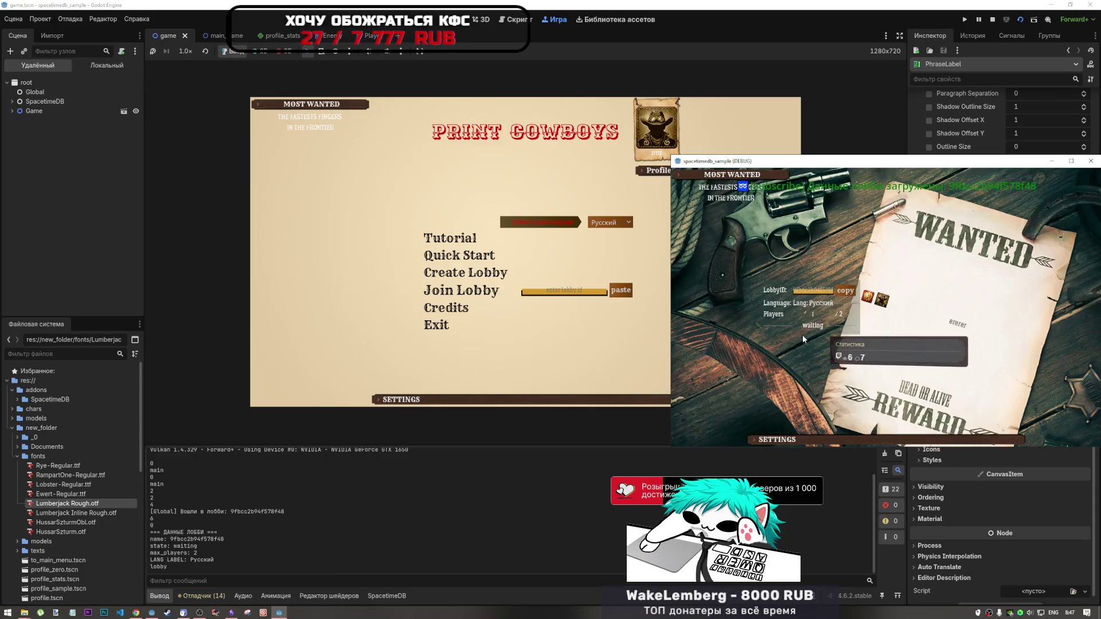
{"action": "left_click", "coordinate": [621, 290]}
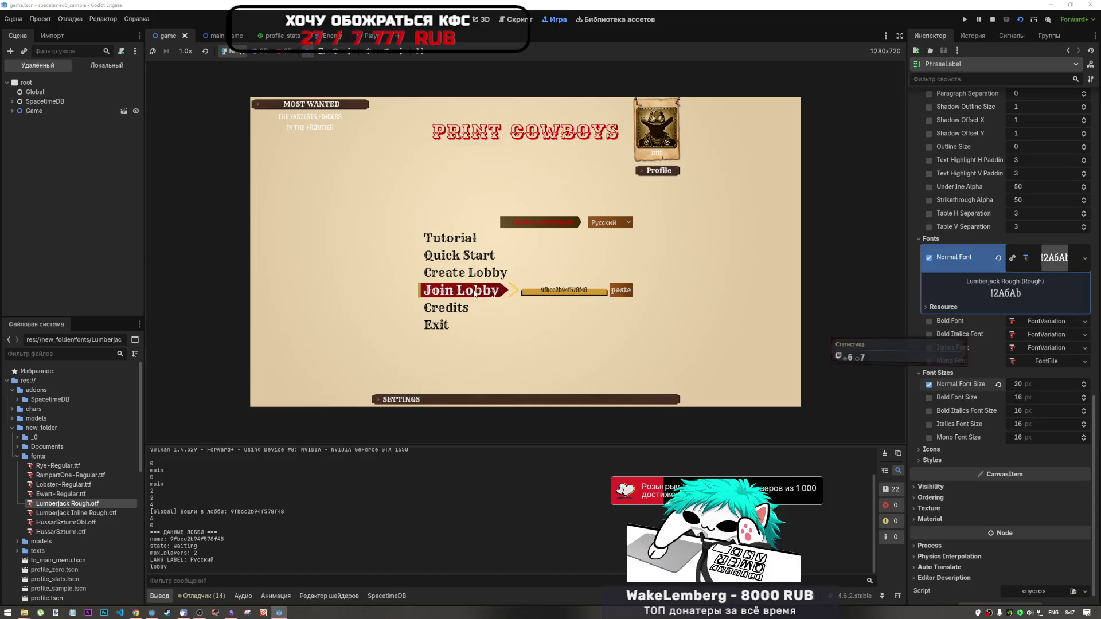
{"action": "left_click", "coordinate": [491, 297]}
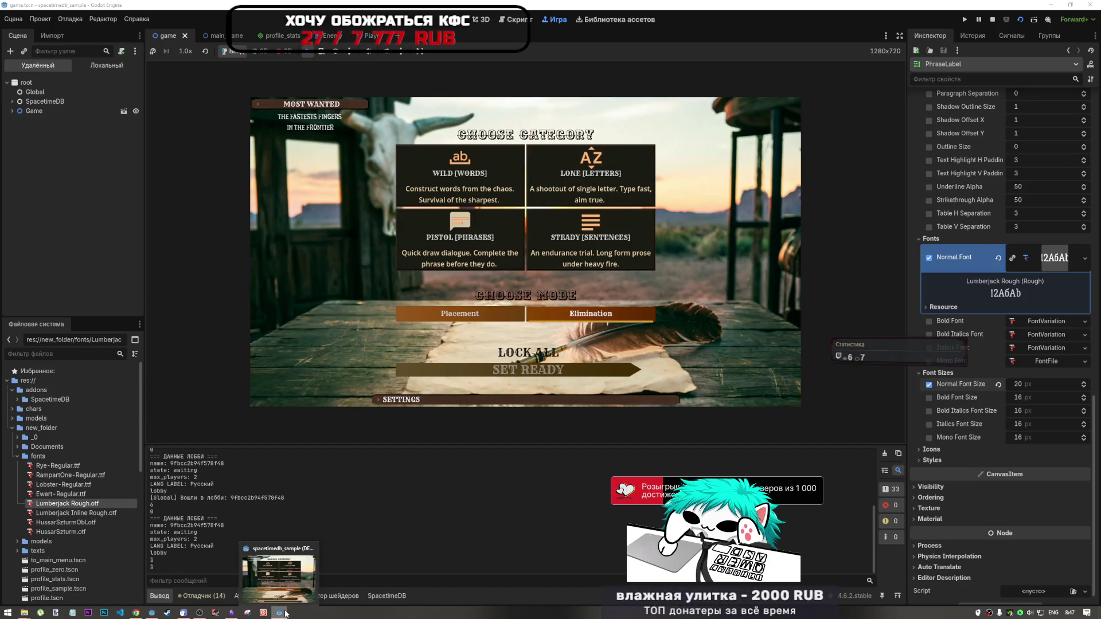
Set the second player ready in the debug window so the desert duel starts in the embedded game
{"action": "left_click", "coordinate": [288, 595]}
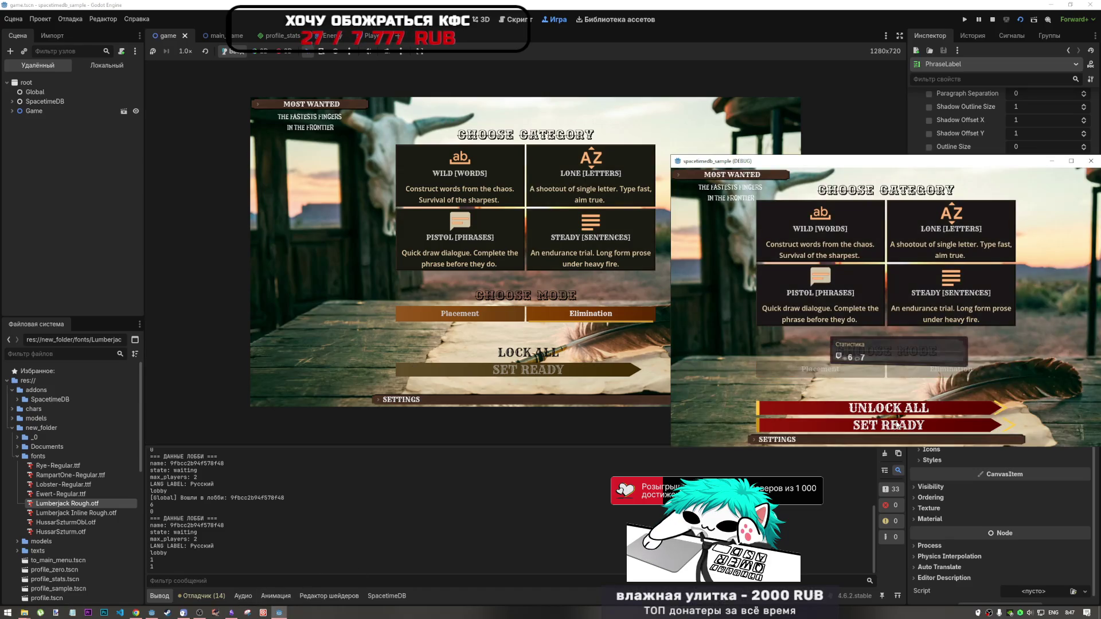
{"action": "left_click", "coordinate": [898, 425]}
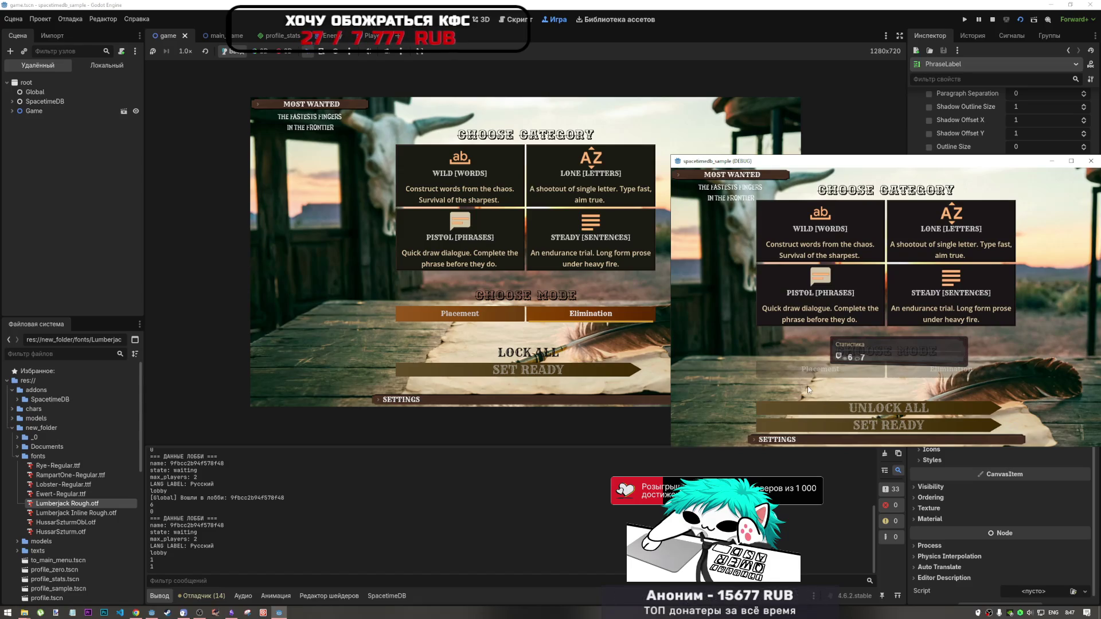
{"action": "left_click", "coordinate": [532, 186]}
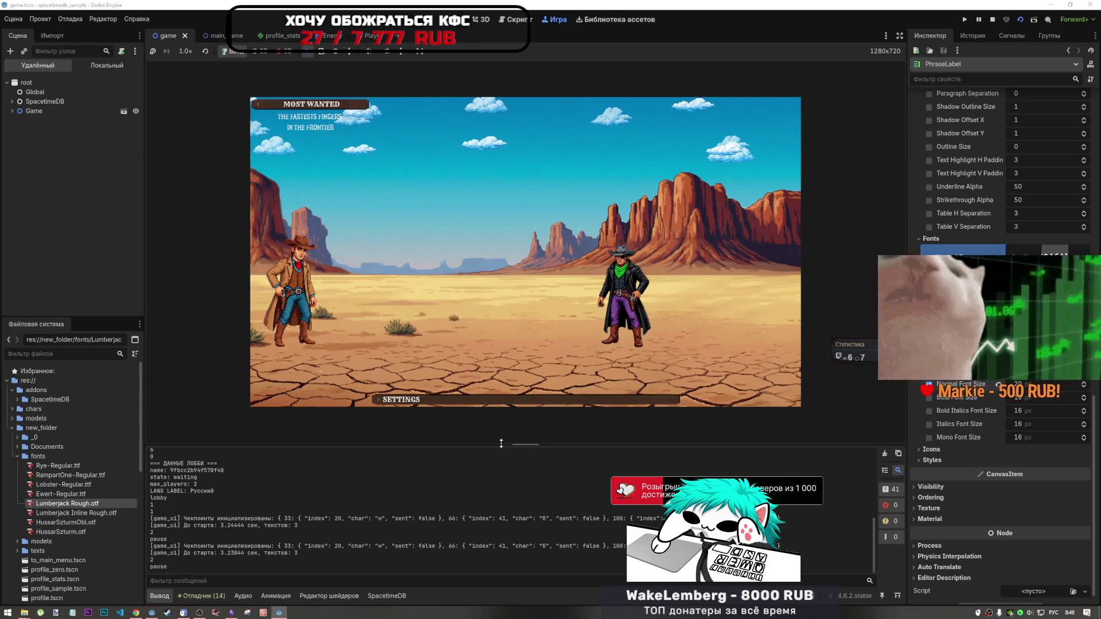
Switch to the Russian layout and type the duel phrases 'кот пил молоко', 'разбойник прячется в кустах', 'бурундук прячет орех'
{"action": "key", "text": "alt+shift"}
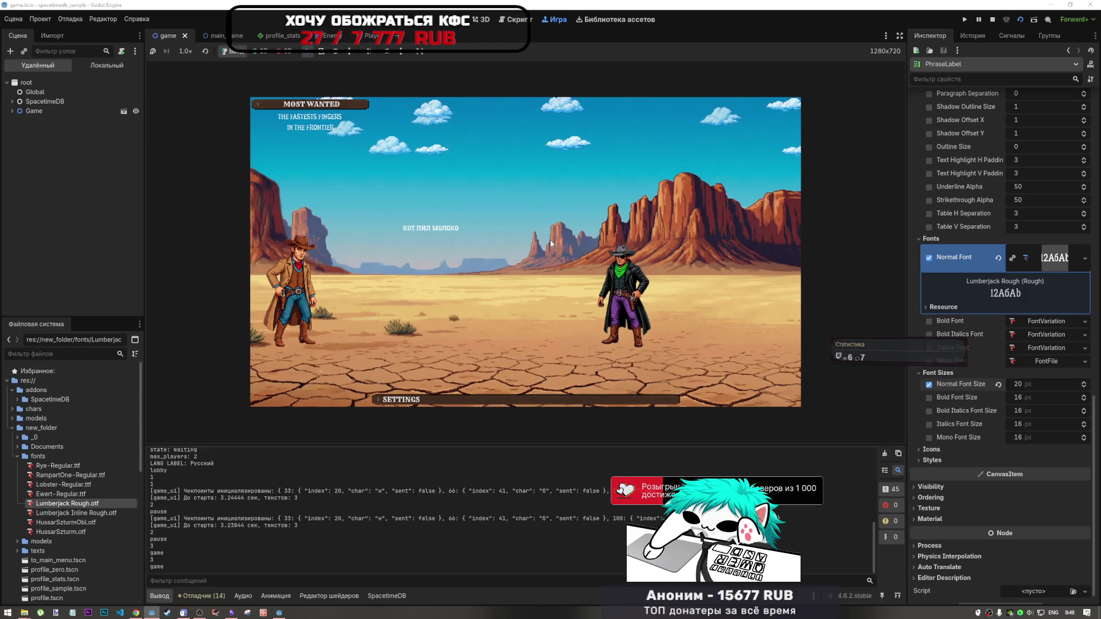
{"action": "key", "text": "alt+shift"}
{"action": "type", "text": "кот"}
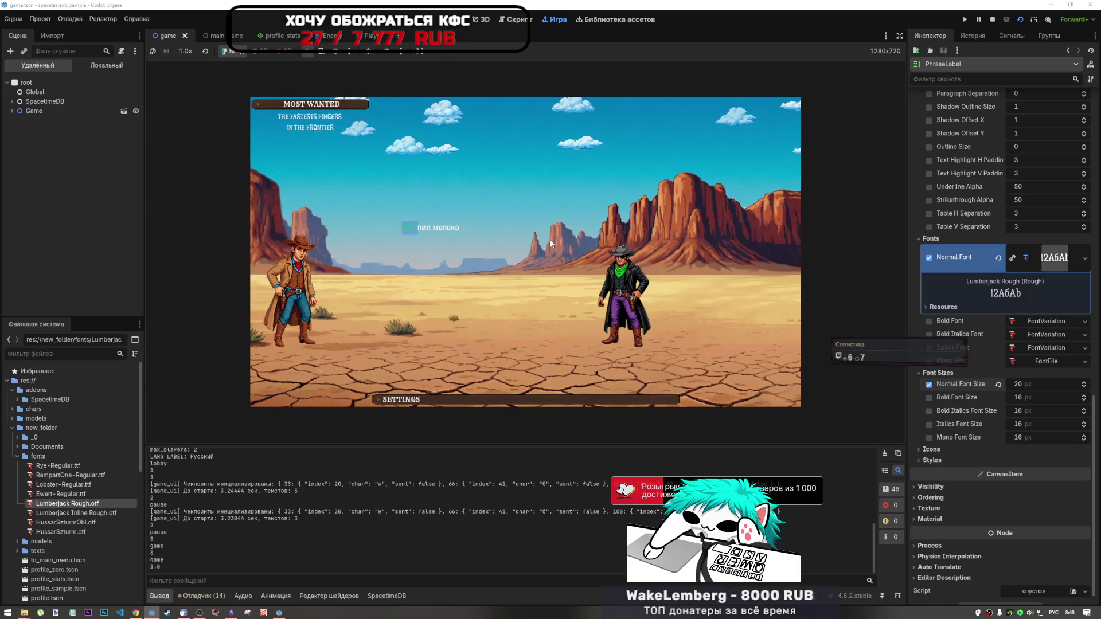
{"action": "type", "text": " пил молоко"}
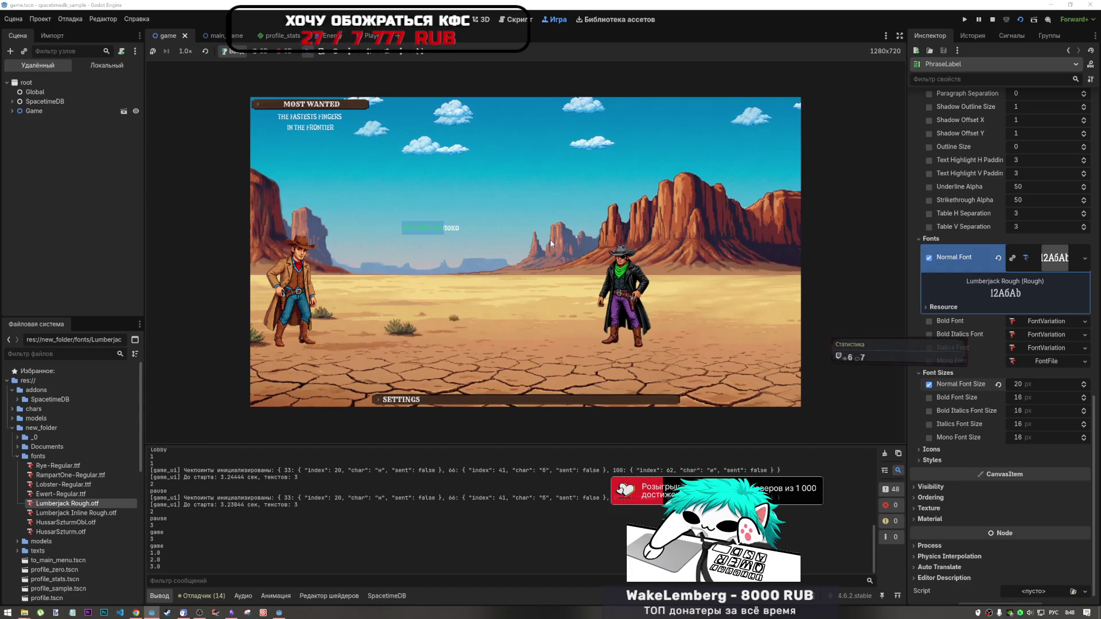
{"action": "type", "text": "разбой"}
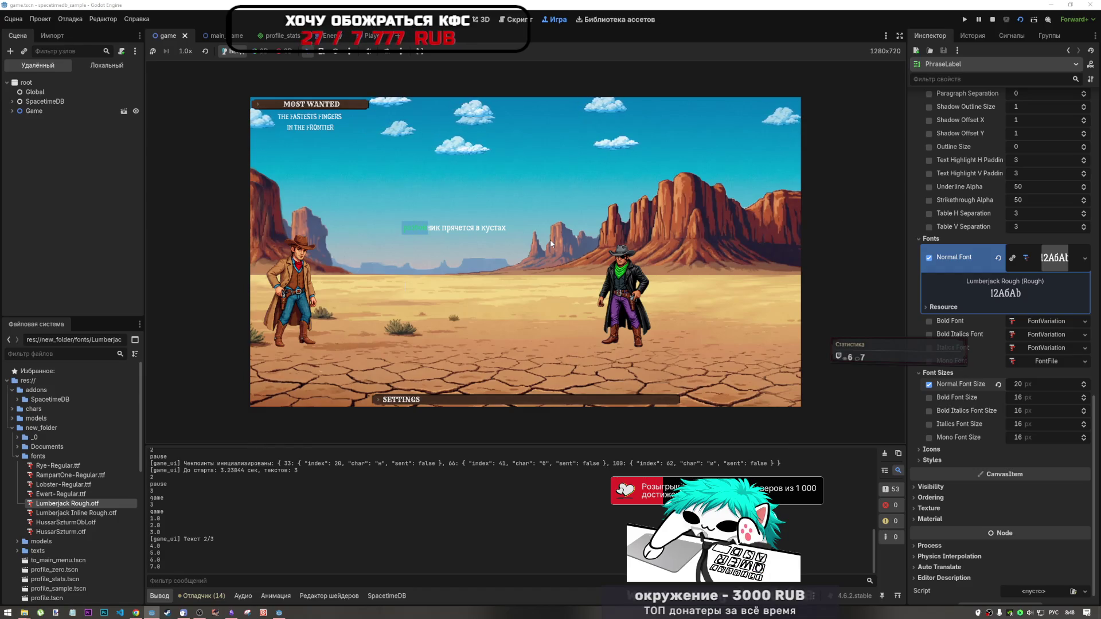
{"action": "type", "text": "ник пряч"}
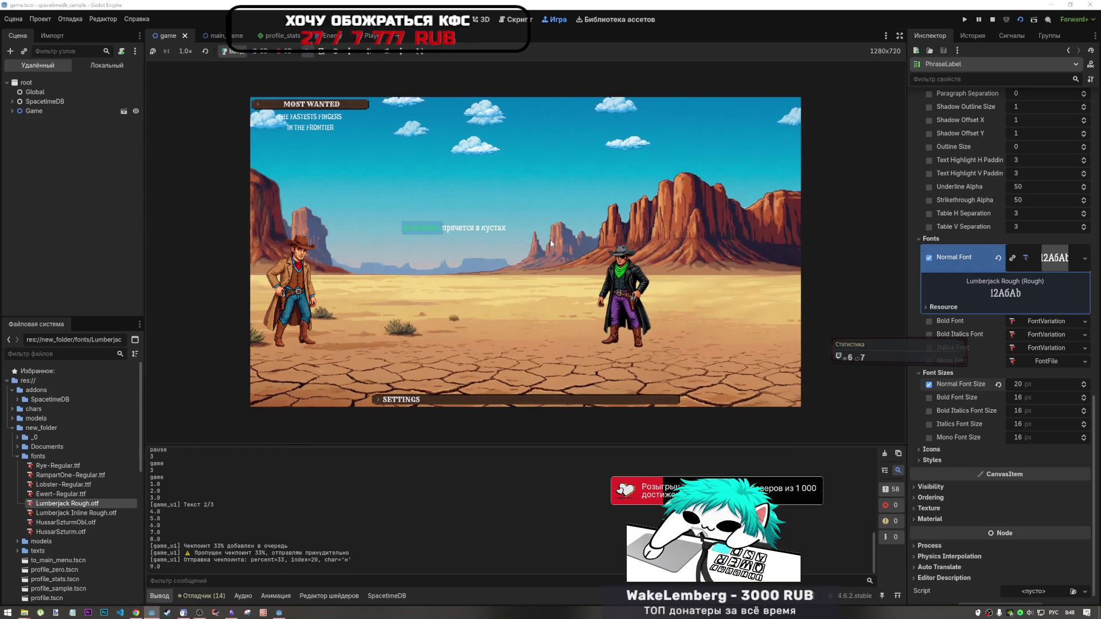
{"action": "type", "text": "ется в "}
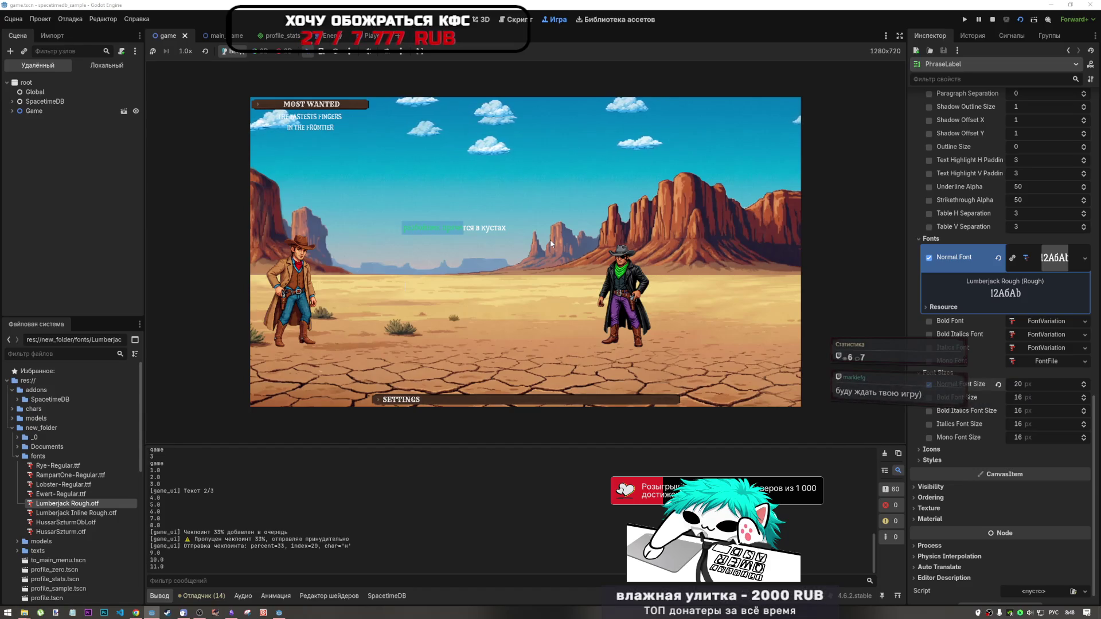
{"action": "type", "text": "куста"}
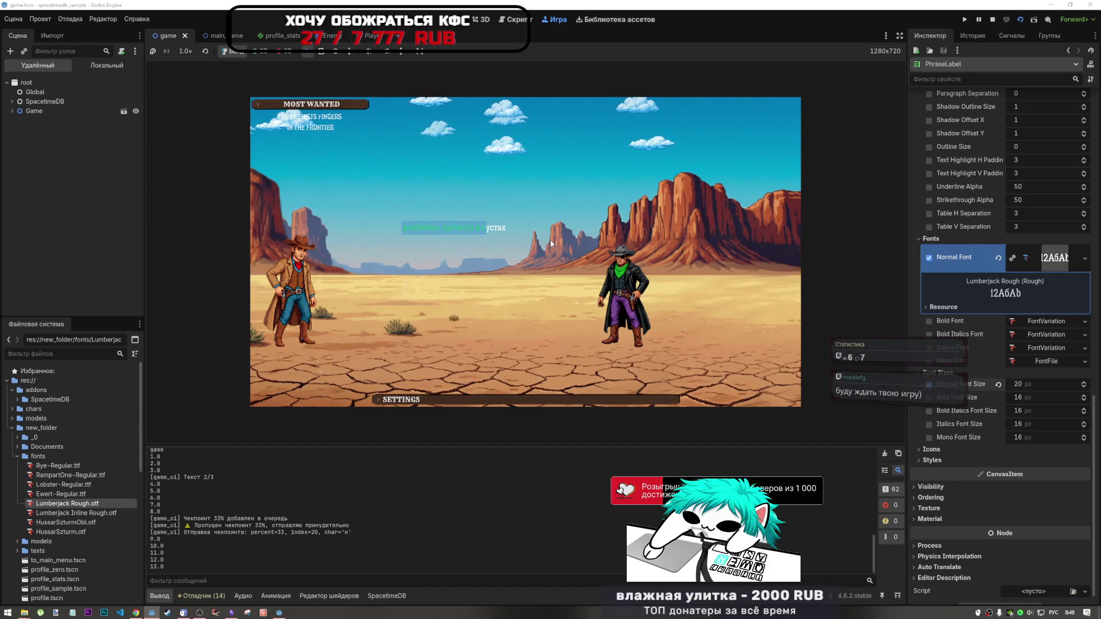
{"action": "type", "text": "з"}
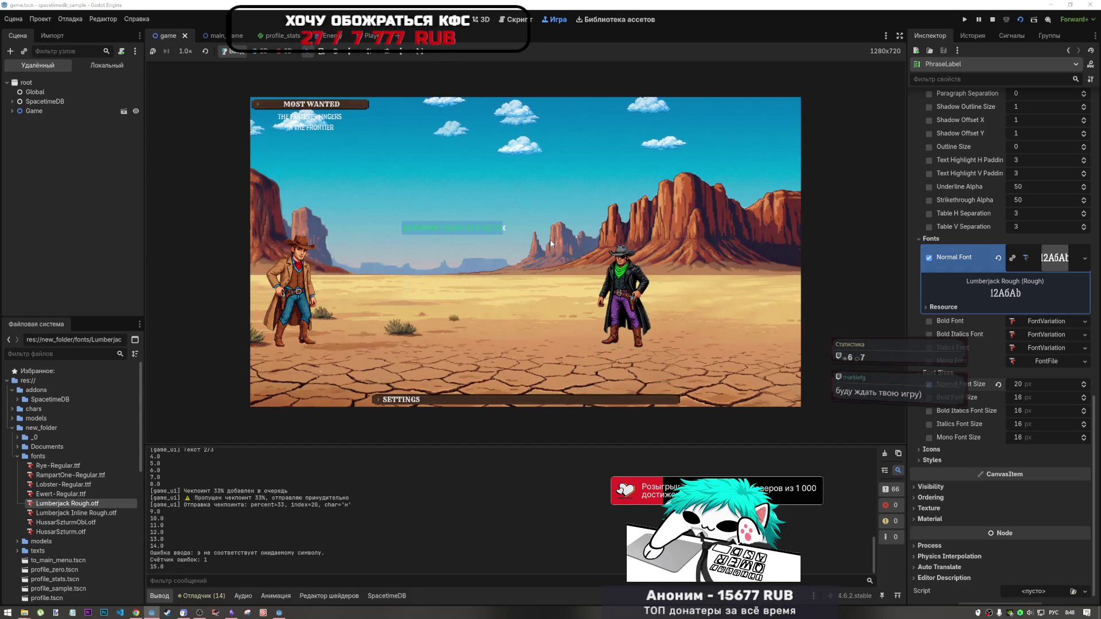
{"action": "type", "text": "х"}
{"action": "type", "text": "бурун"}
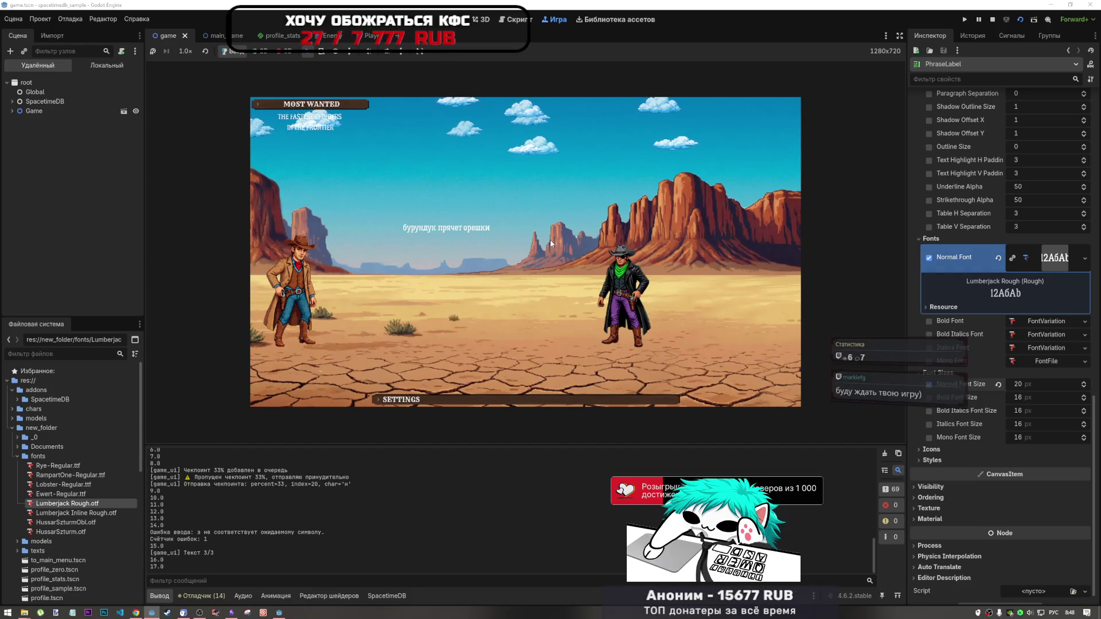
{"action": "type", "text": "дук "}
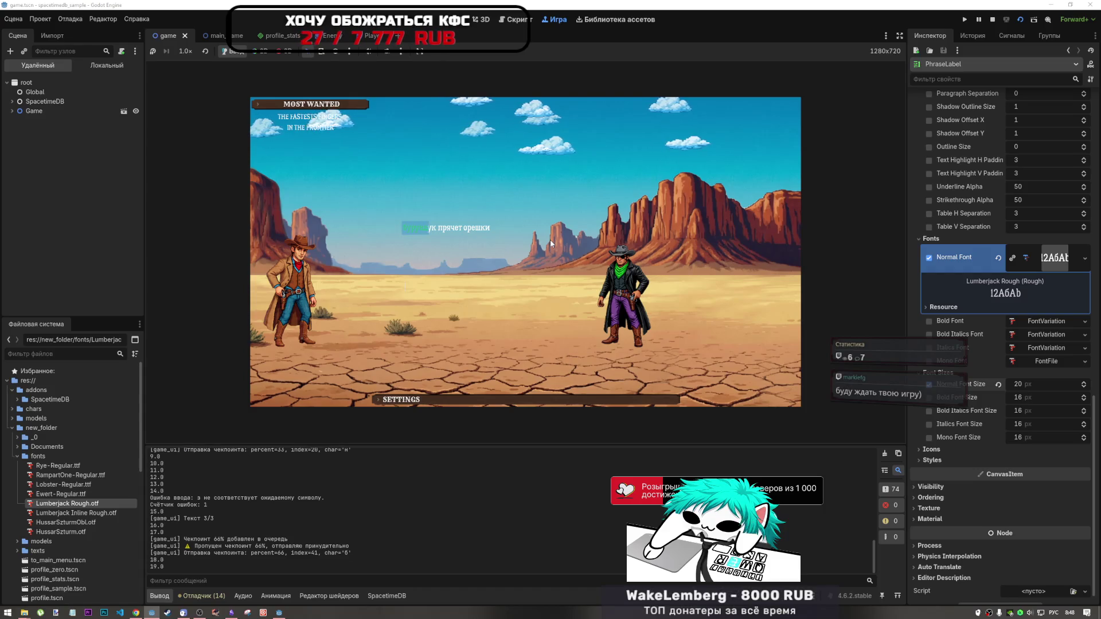
{"action": "type", "text": "пряч"}
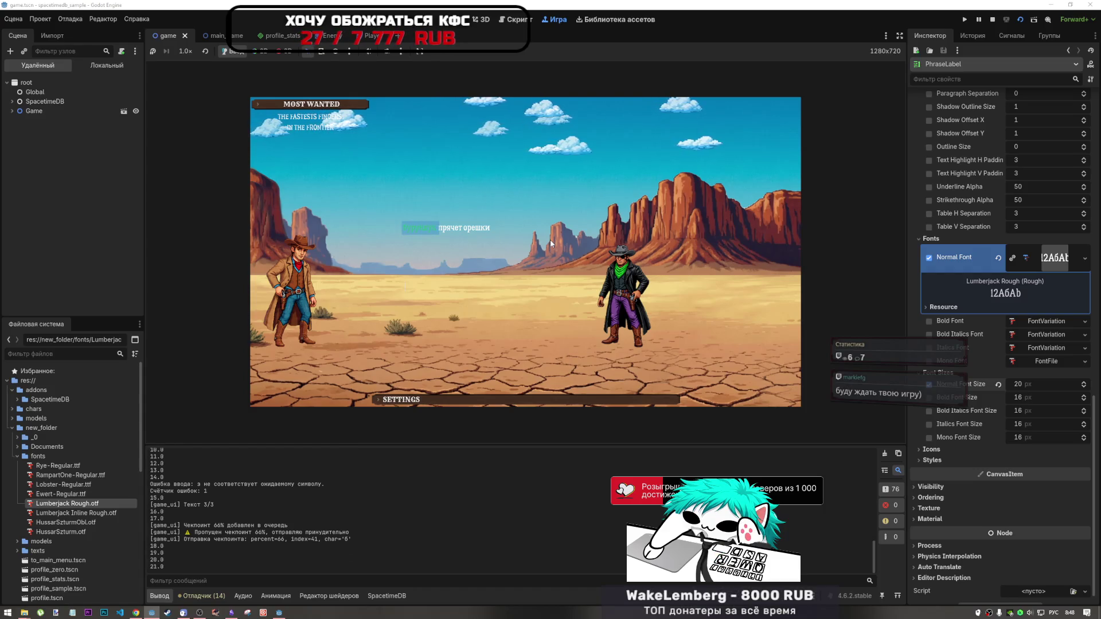
{"action": "type", "text": "ет оре"}
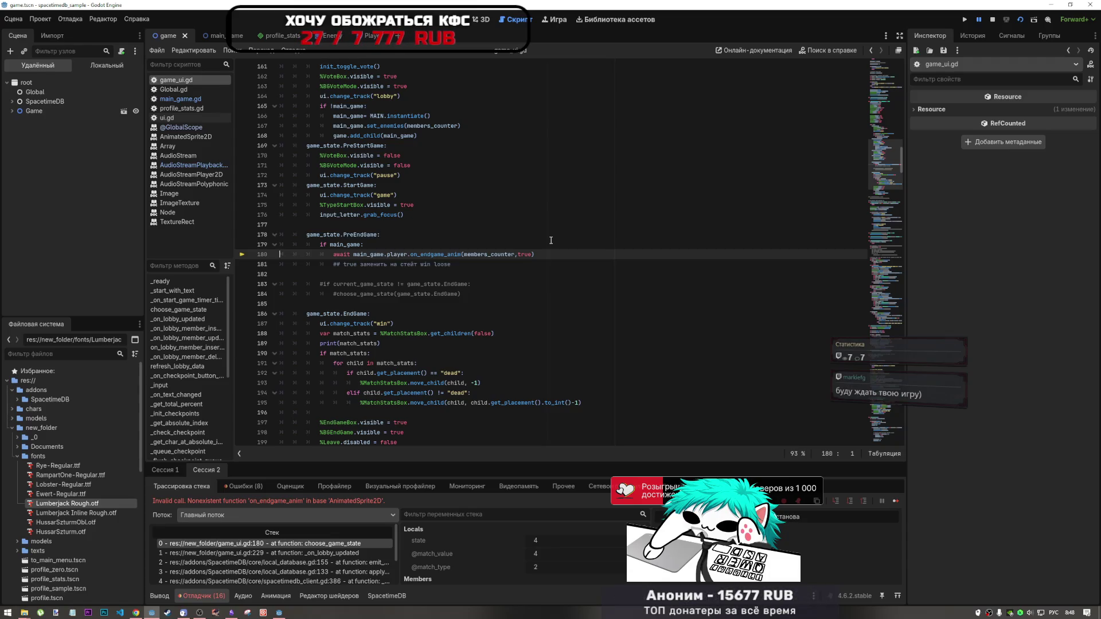
Stop the debug run and delete members_counter from the on_endgame_anim call on line 180
{"action": "left_click", "coordinate": [993, 19]}
{"action": "left_click", "coordinate": [442, 263]}
{"action": "left_click", "coordinate": [464, 254]}
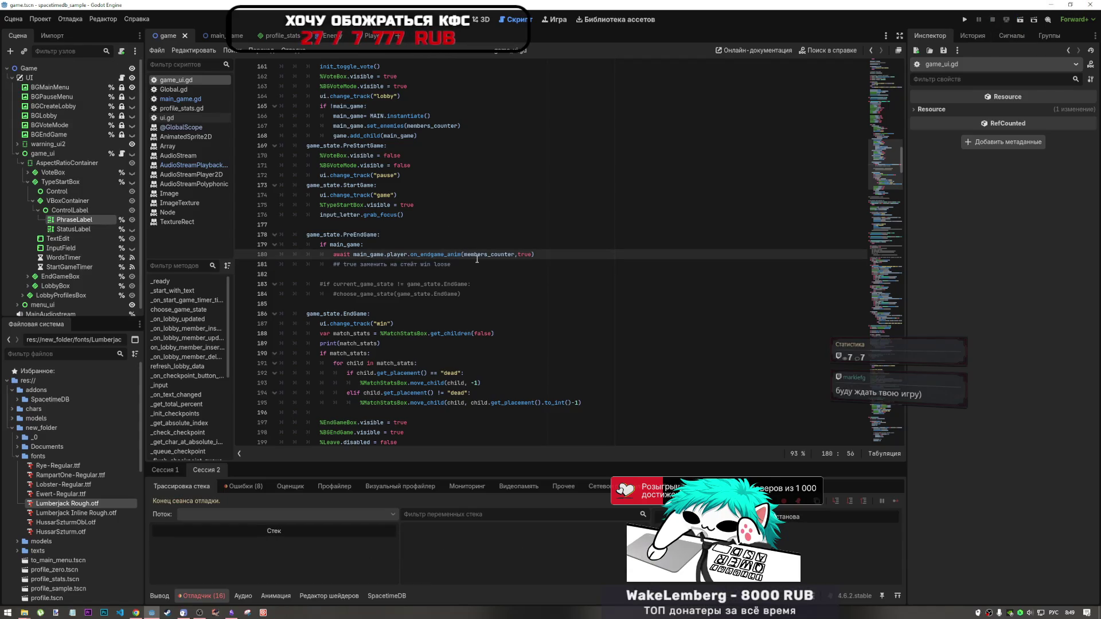
{"action": "mouse_move", "coordinate": [477, 259]}
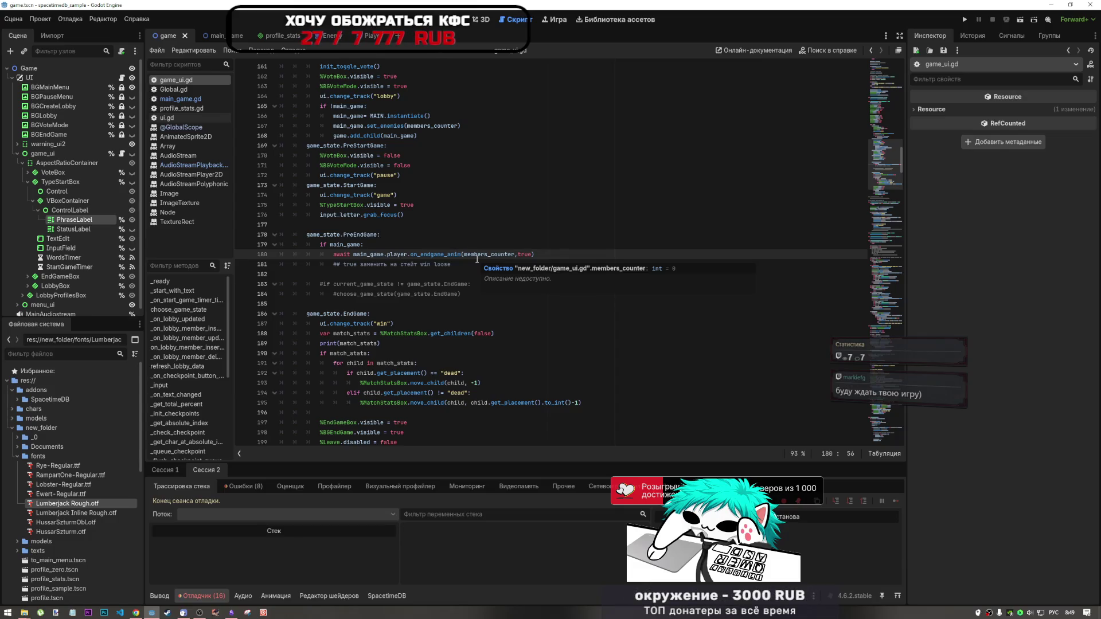
{"action": "key", "text": "Right"}
{"action": "key", "text": "Right"}
{"action": "key", "text": "Right"}
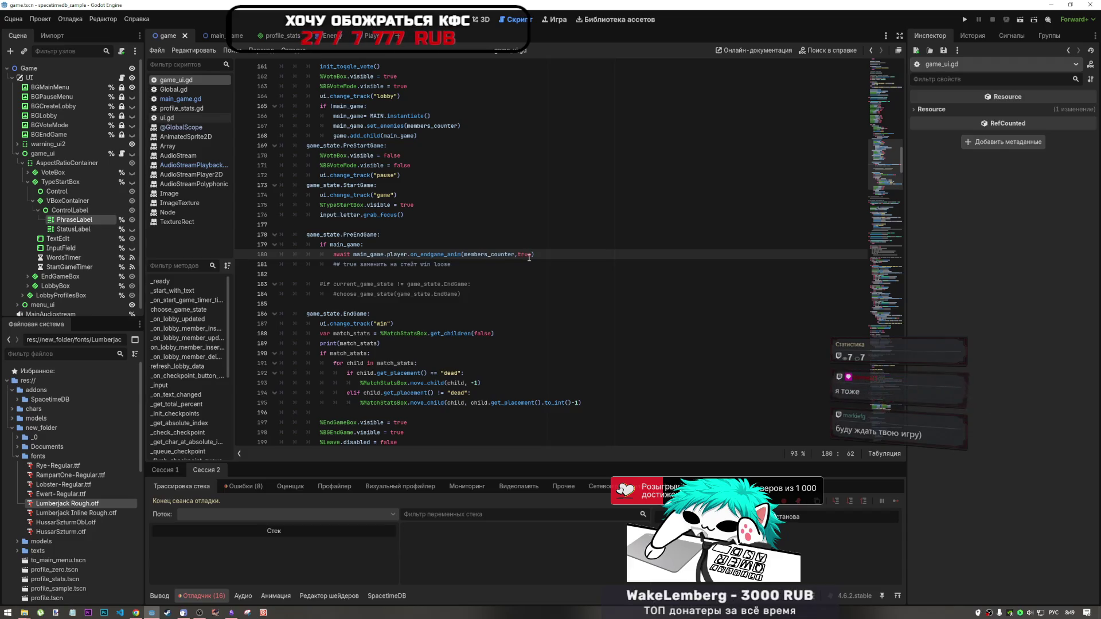
{"action": "double_click", "coordinate": [497, 255]}
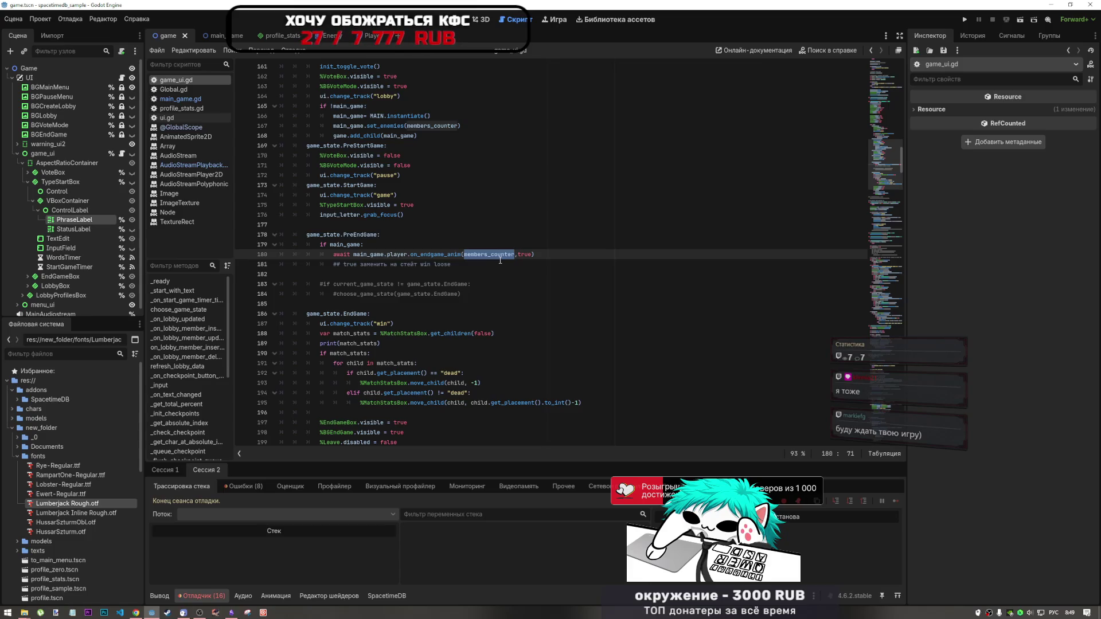
{"action": "type", "text": "e"}
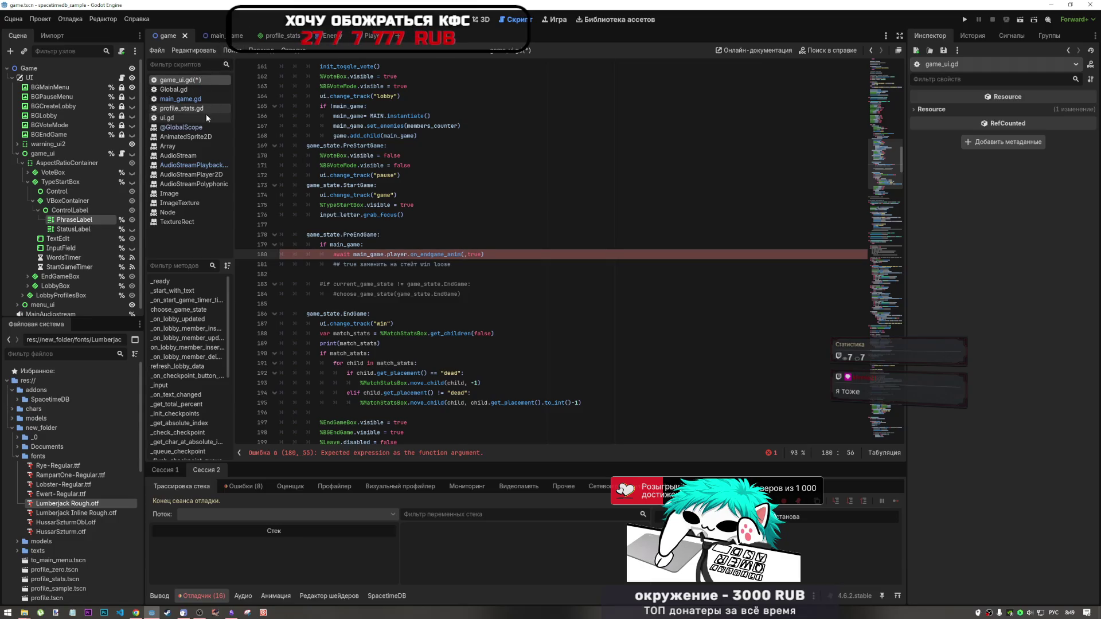
Select 'player' on game_ui.gd line 180 and switch between game_ui.gd and main_game.gd
{"action": "left_click", "coordinate": [212, 36]}
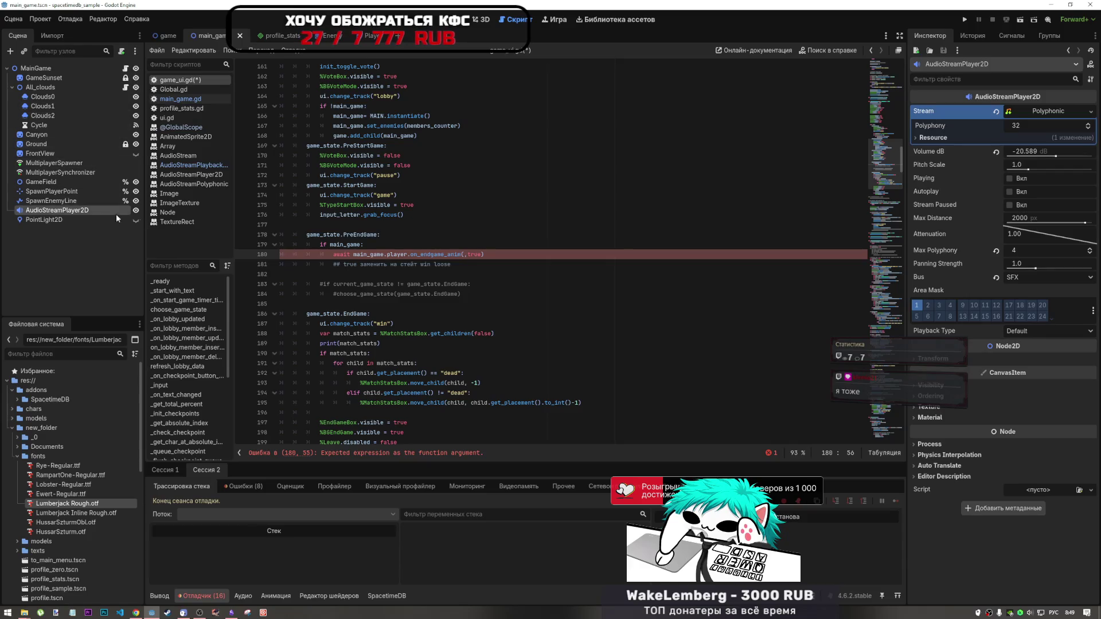
{"action": "double_click", "coordinate": [392, 254]}
{"action": "left_click_drag", "start_coordinate": [391, 254], "coordinate": [388, 254]}
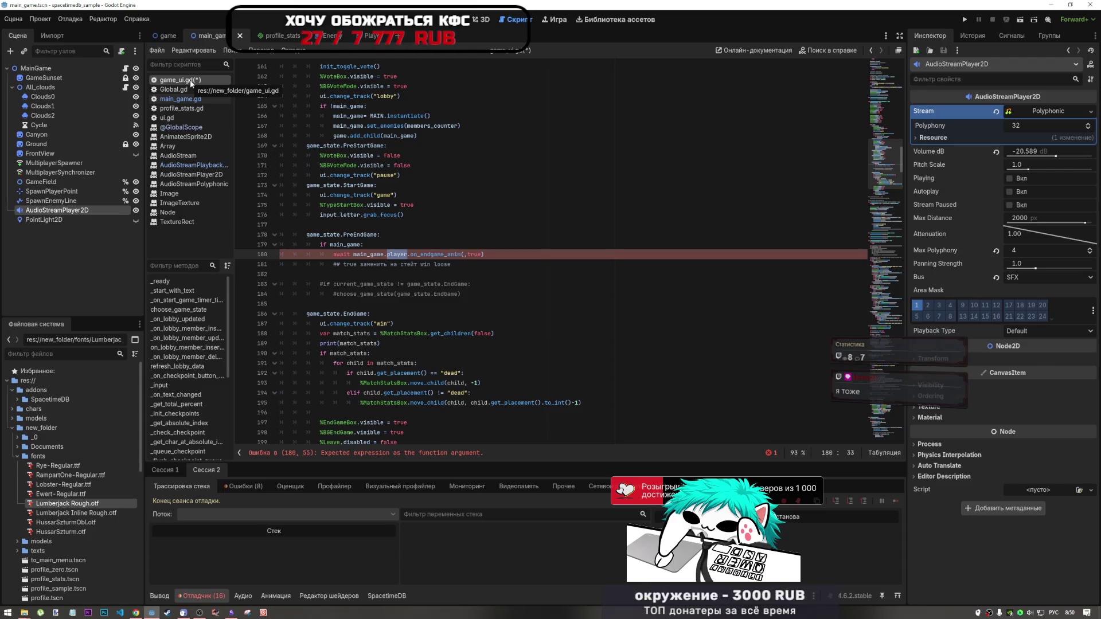
{"action": "left_click", "coordinate": [195, 100]}
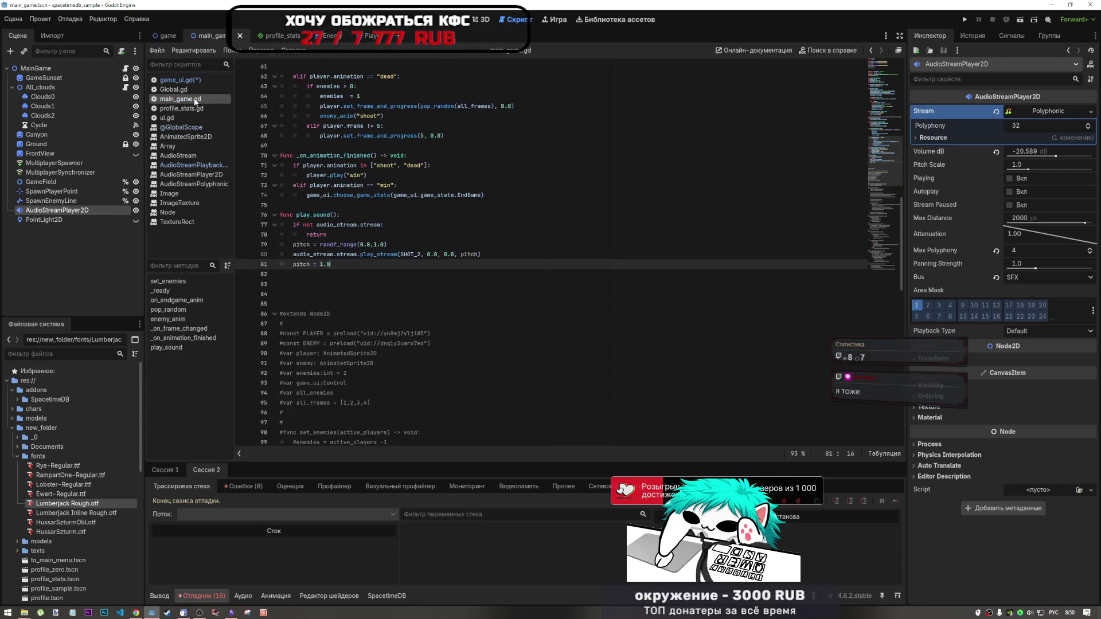
{"action": "left_click", "coordinate": [185, 81]}
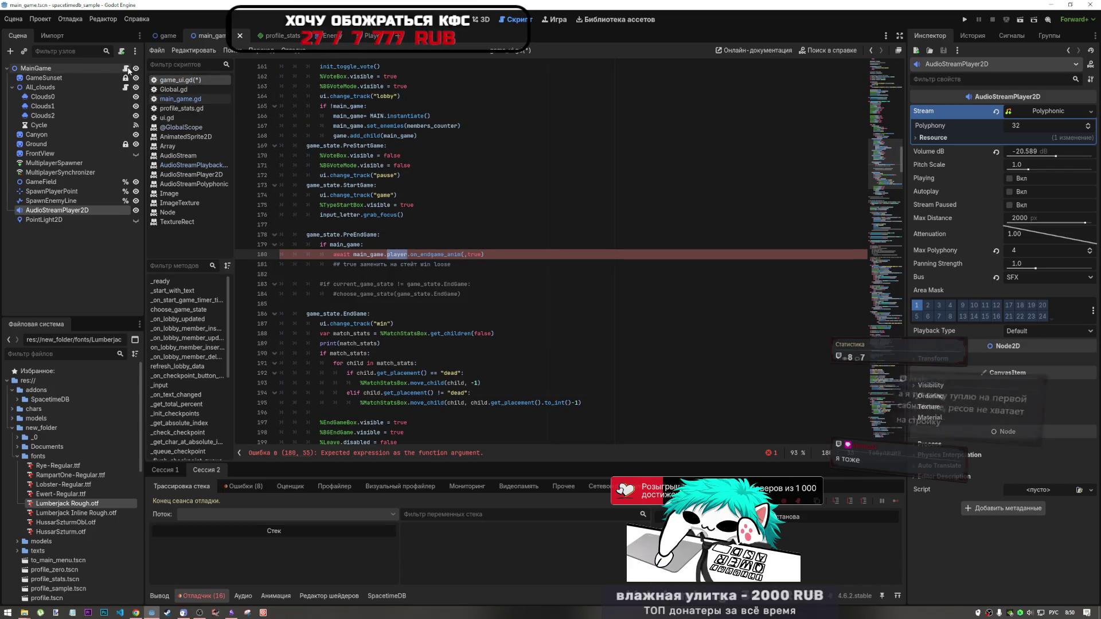
{"action": "left_click", "coordinate": [180, 99]}
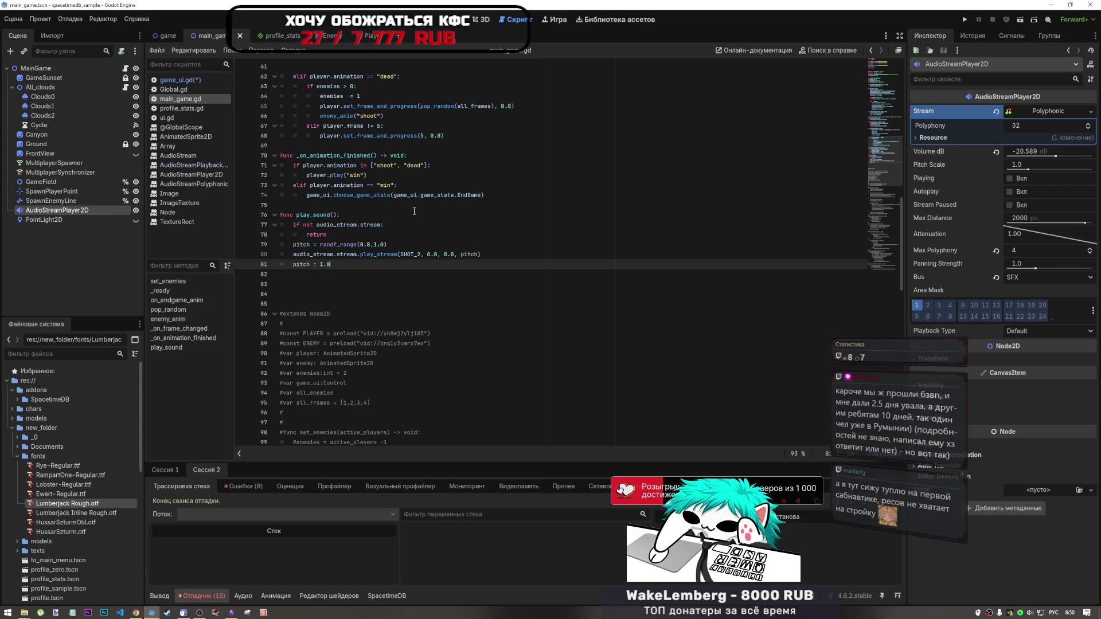
Inspect main_game.gd's play_sound function from line 74 down to the play_stream call on line 80
{"action": "left_click", "coordinate": [379, 245]}
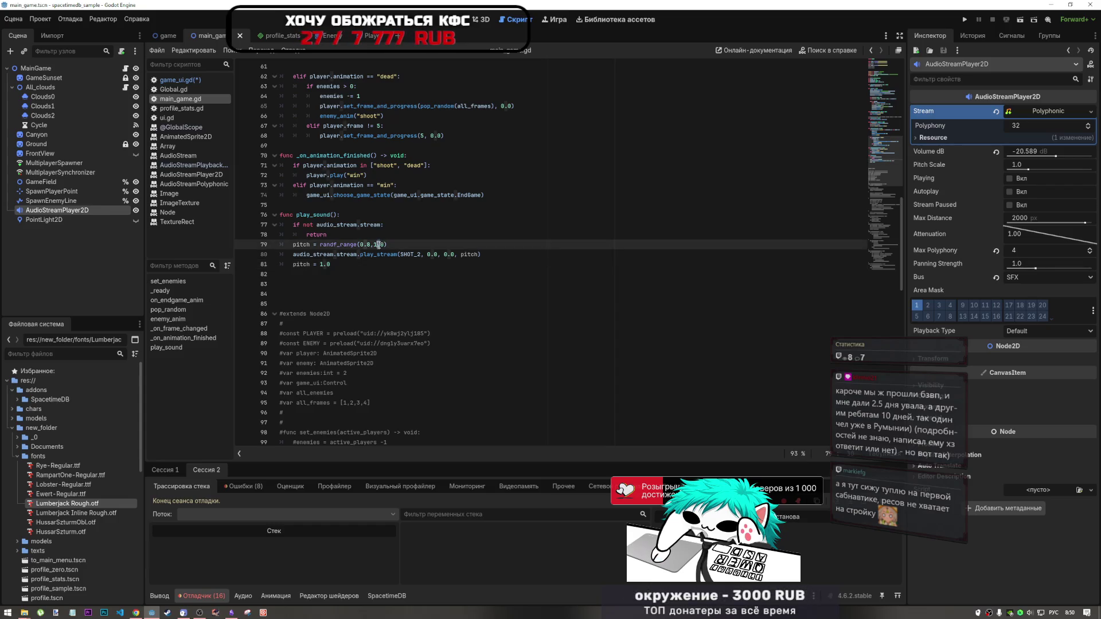
{"action": "scroll", "coordinate": [371, 260], "scroll_direction": "up", "scroll_amount": 1}
{"action": "left_click", "coordinate": [381, 235]}
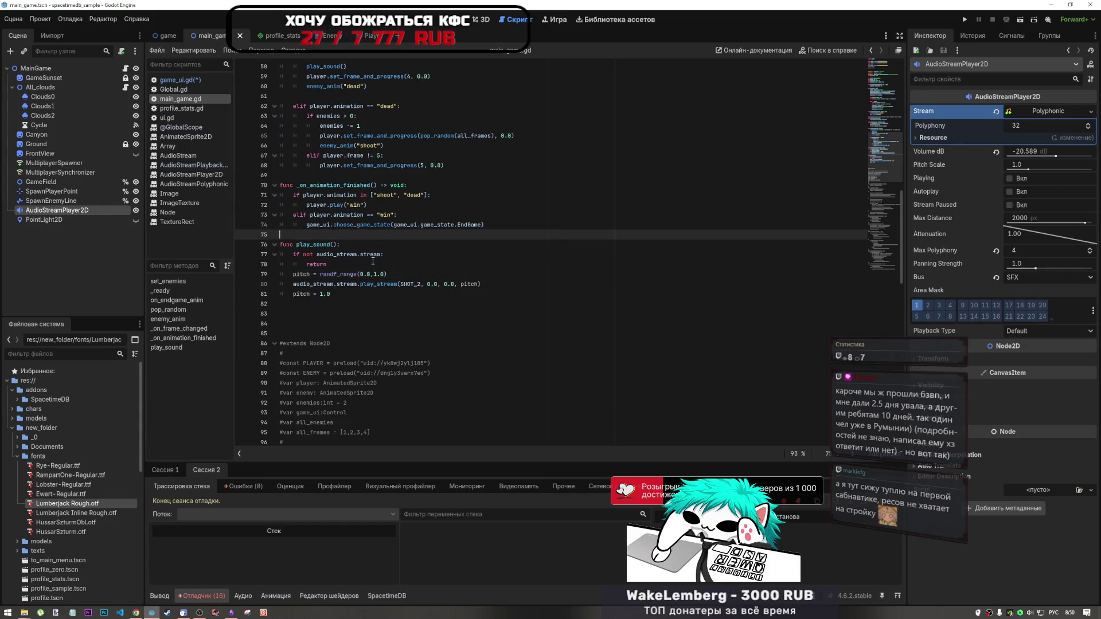
{"action": "left_click", "coordinate": [414, 224]}
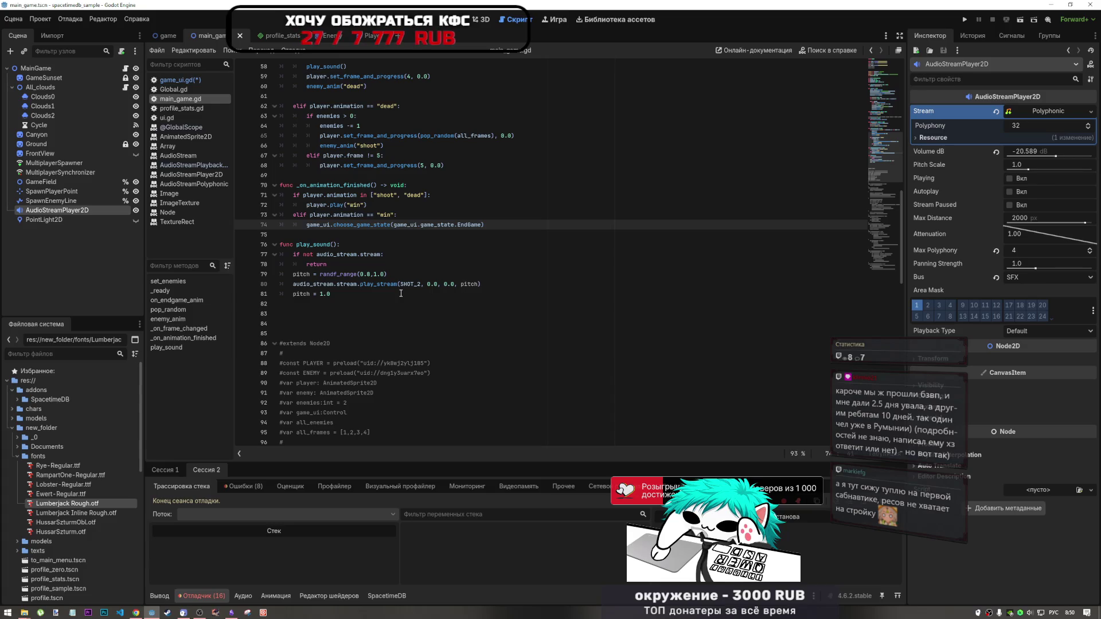
{"action": "left_click", "coordinate": [389, 284]}
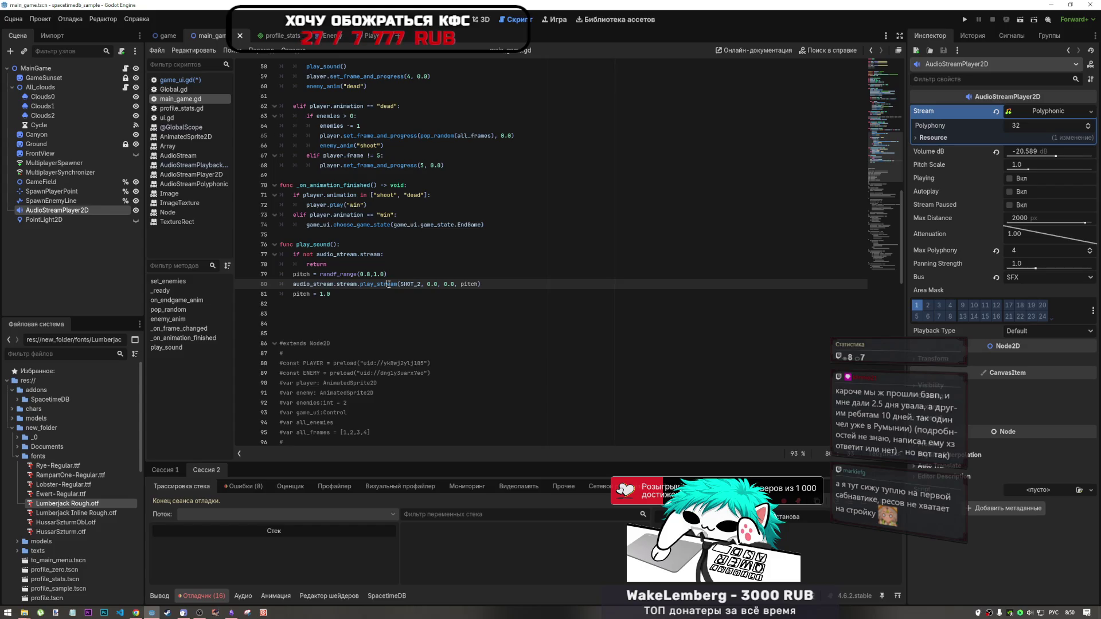
Compare game_ui.gd's line 180 error with main_game.gd again, then scroll main_game.gd to the top
{"action": "left_click", "coordinate": [197, 81]}
{"action": "left_click", "coordinate": [200, 102]}
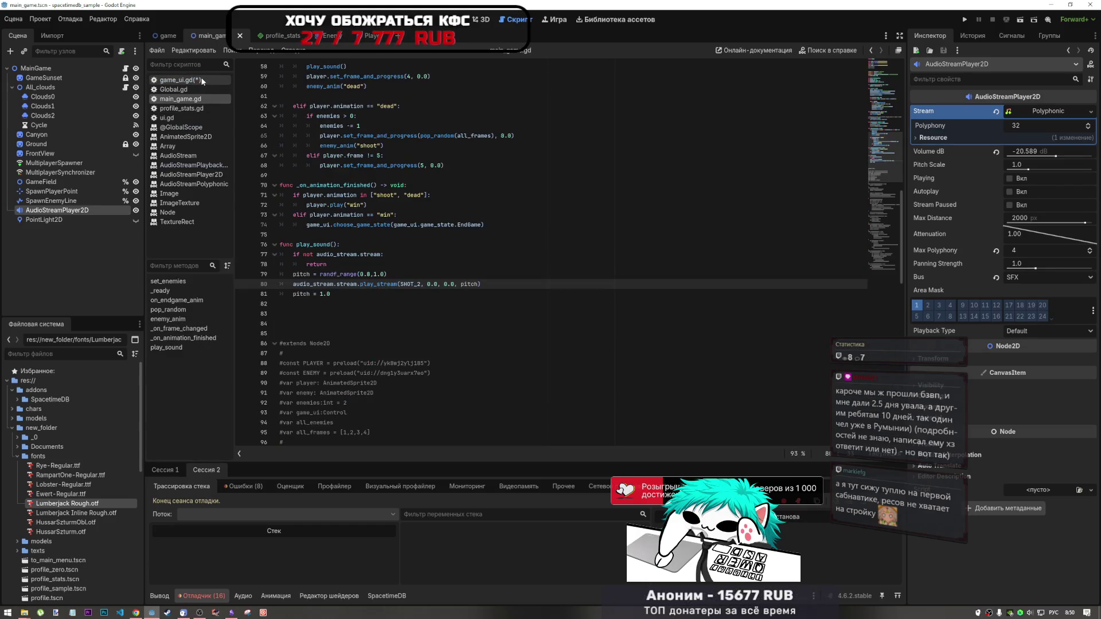
{"action": "left_click", "coordinate": [198, 79]}
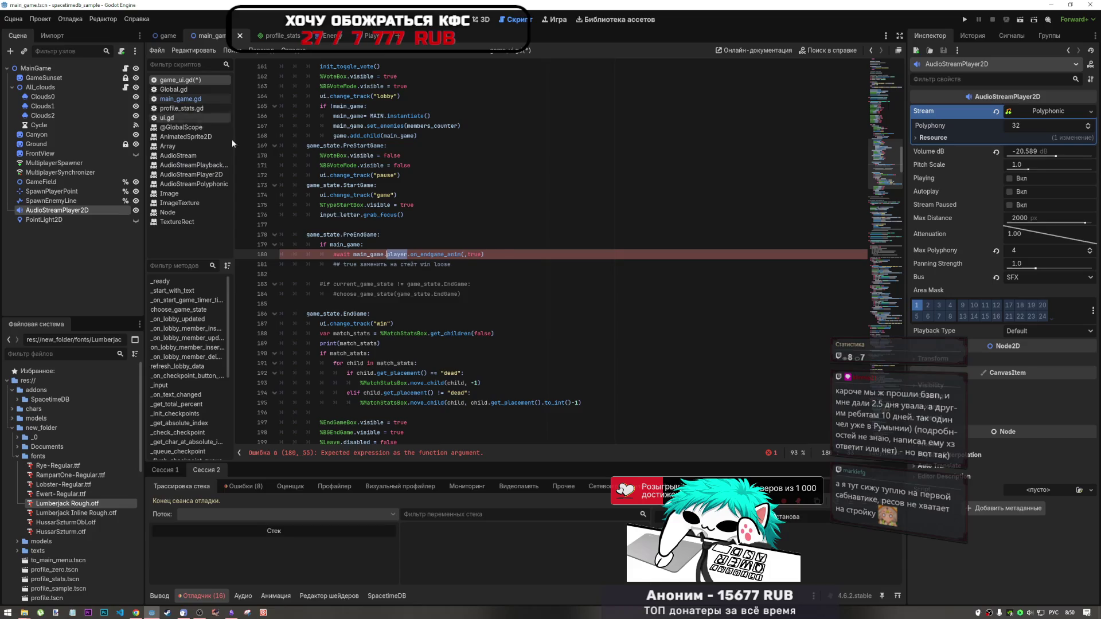
{"action": "left_click", "coordinate": [201, 98]}
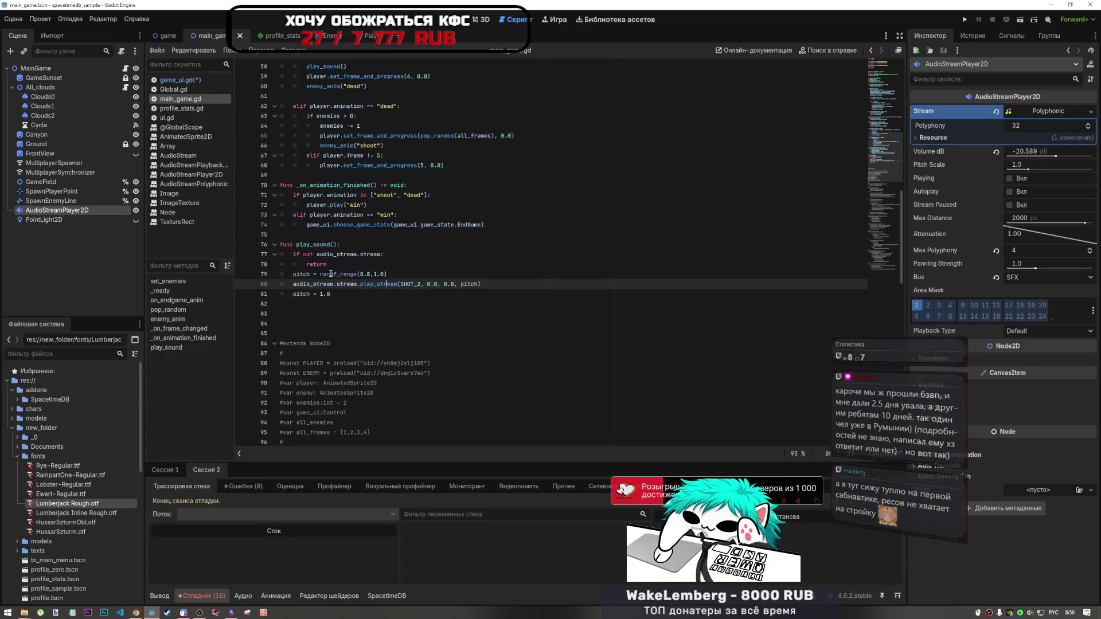
{"action": "scroll", "coordinate": [329, 275], "scroll_direction": "up", "scroll_amount": 6}
{"action": "scroll", "coordinate": [329, 275], "scroll_direction": "up", "scroll_amount": 13}
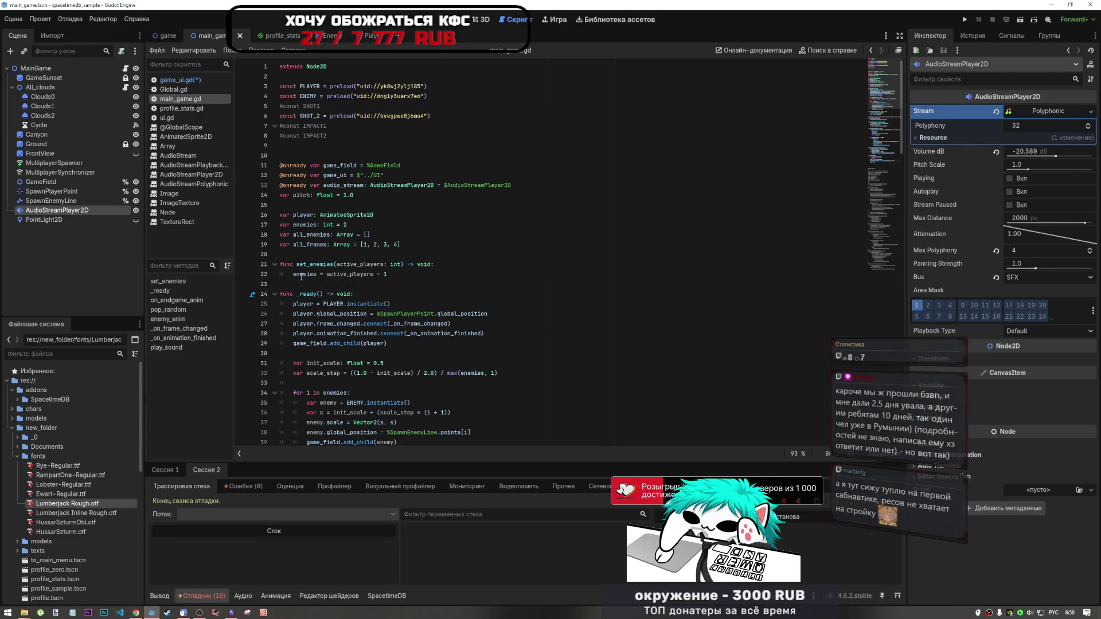
{"action": "scroll", "coordinate": [319, 263], "scroll_direction": "down", "scroll_amount": 2}
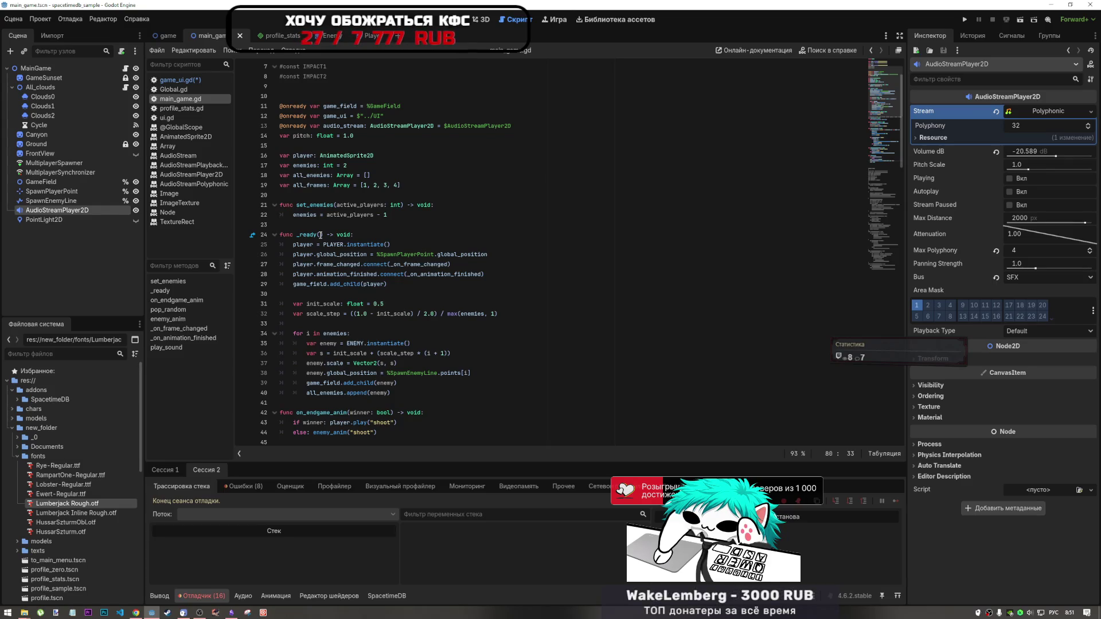
{"action": "left_click", "coordinate": [199, 612]}
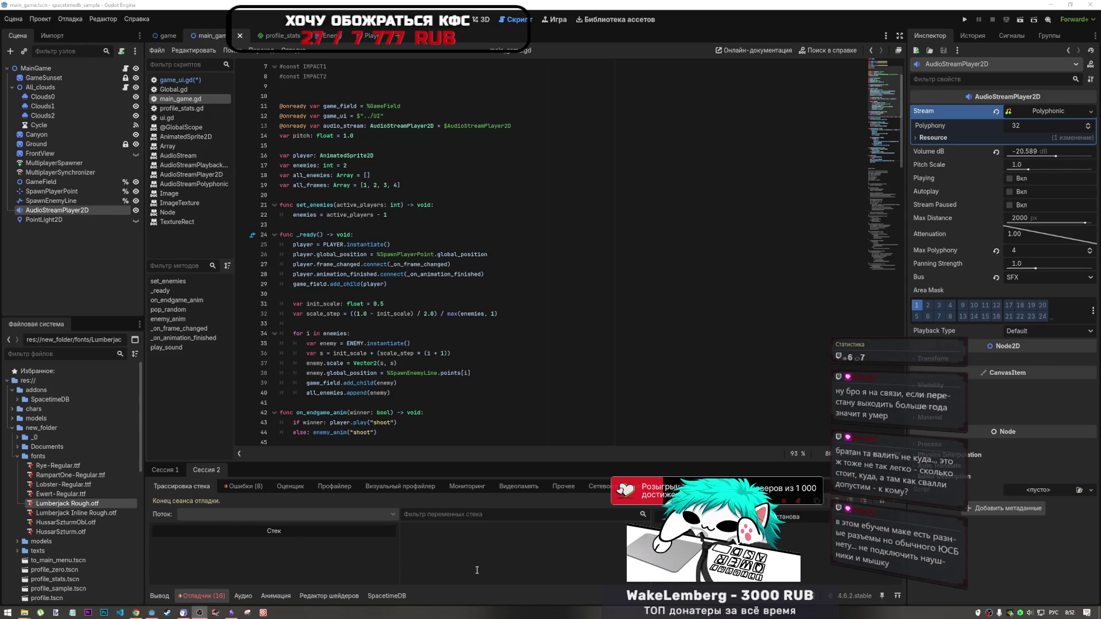
{"action": "left_click", "coordinate": [488, 274]}
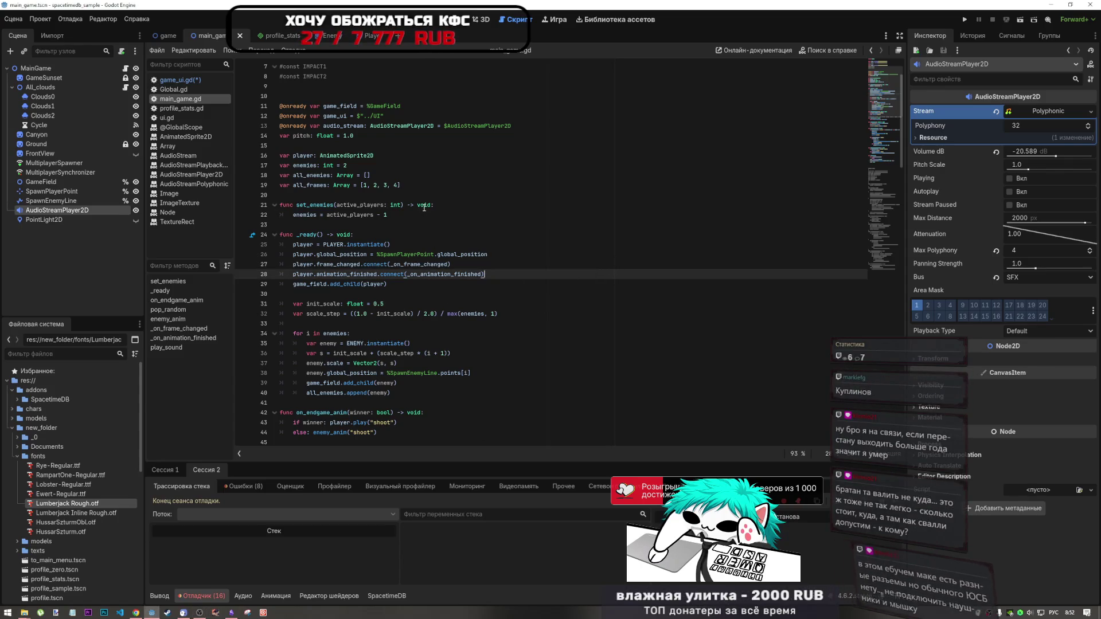
{"action": "scroll", "coordinate": [355, 331], "scroll_direction": "down", "scroll_amount": 1}
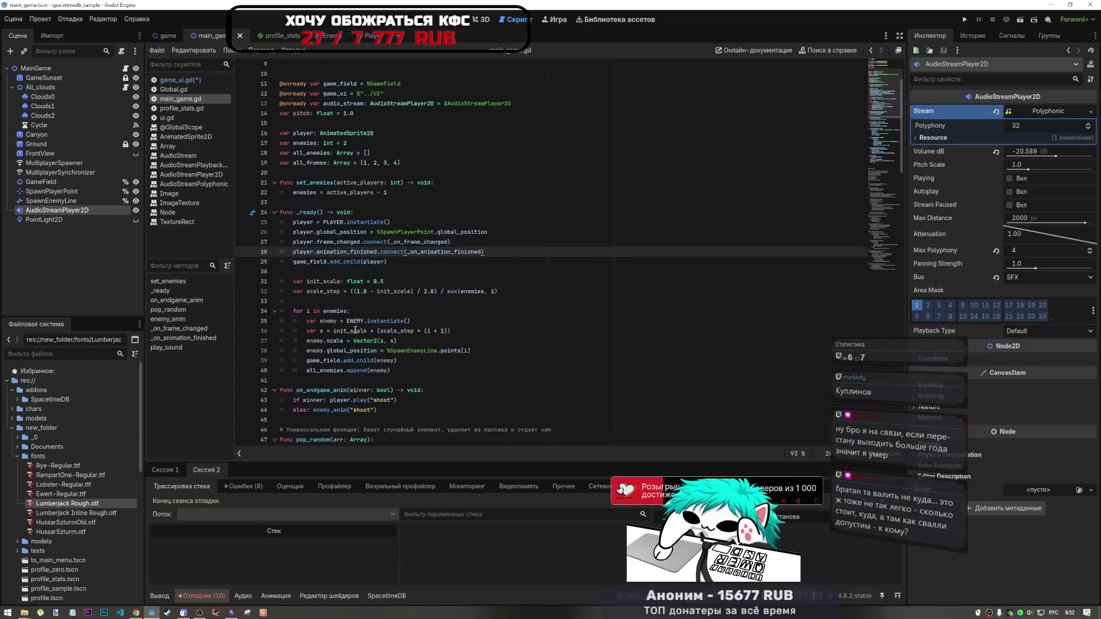
{"action": "scroll", "coordinate": [355, 331], "scroll_direction": "down", "scroll_amount": 5}
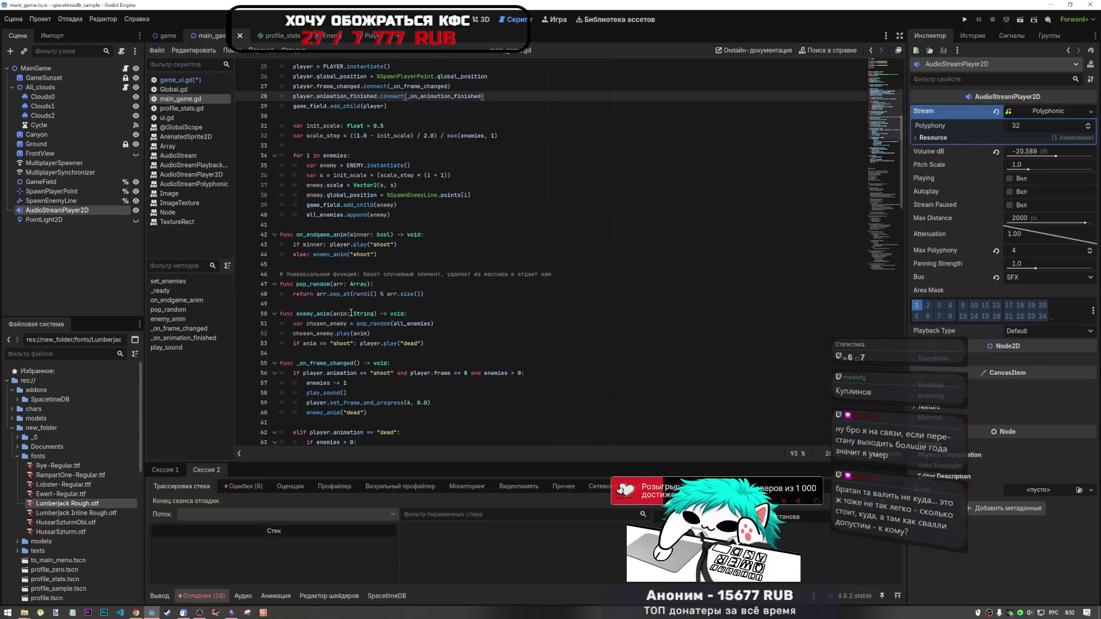
{"action": "scroll", "coordinate": [351, 313], "scroll_direction": "down", "scroll_amount": 5}
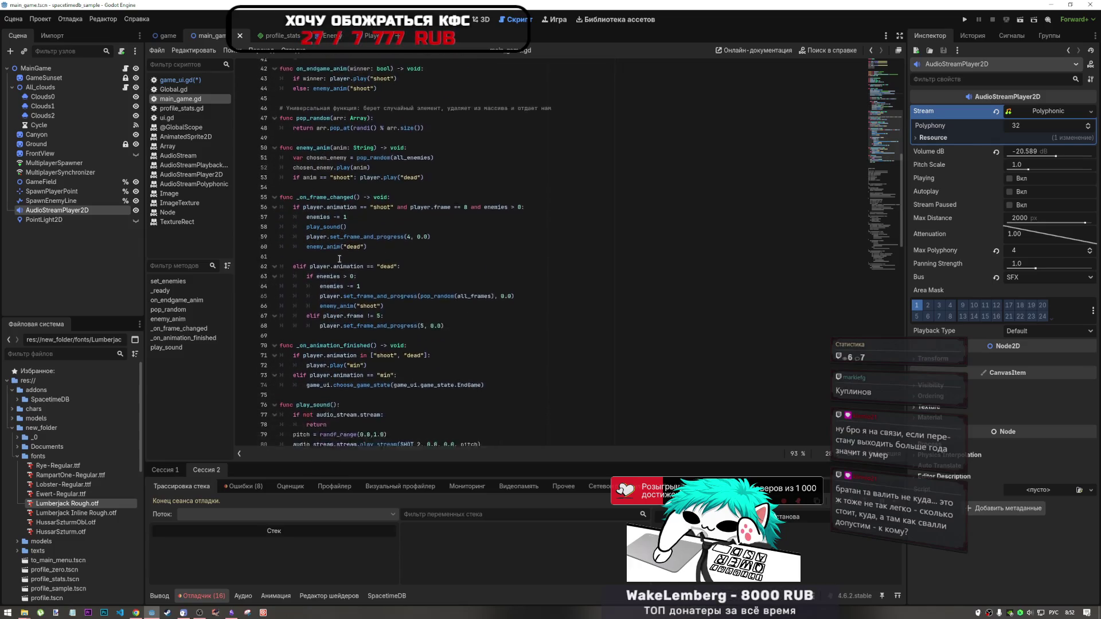
{"action": "scroll", "coordinate": [339, 259], "scroll_direction": "down", "scroll_amount": 2}
{"action": "scroll", "coordinate": [334, 330], "scroll_direction": "up", "scroll_amount": 6}
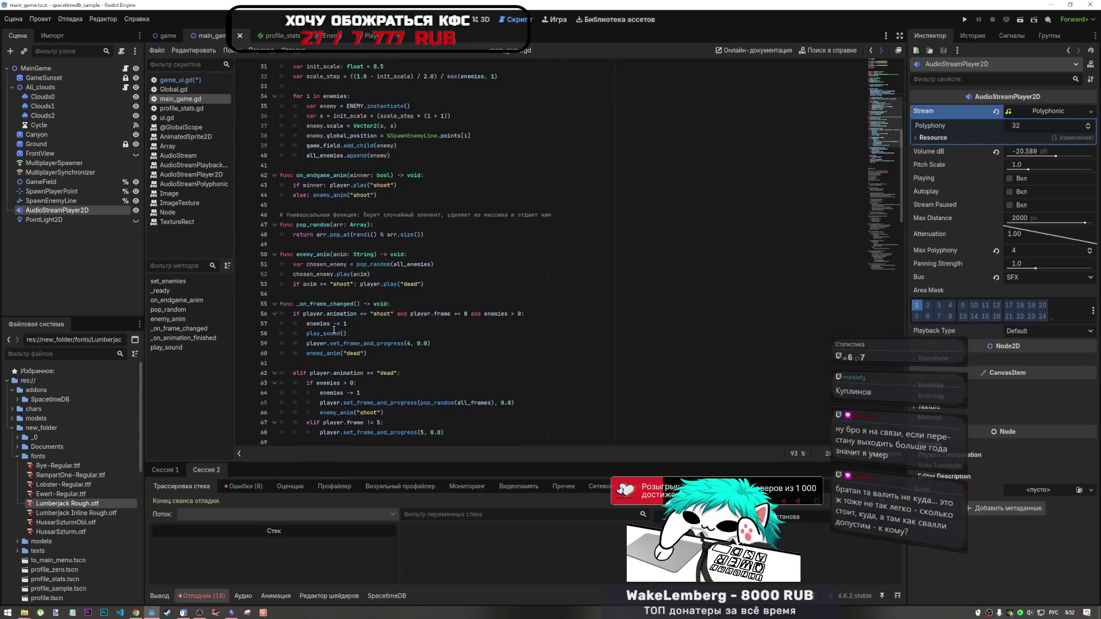
{"action": "scroll", "coordinate": [334, 330], "scroll_direction": "up", "scroll_amount": 4}
{"action": "left_click", "coordinate": [383, 294]}
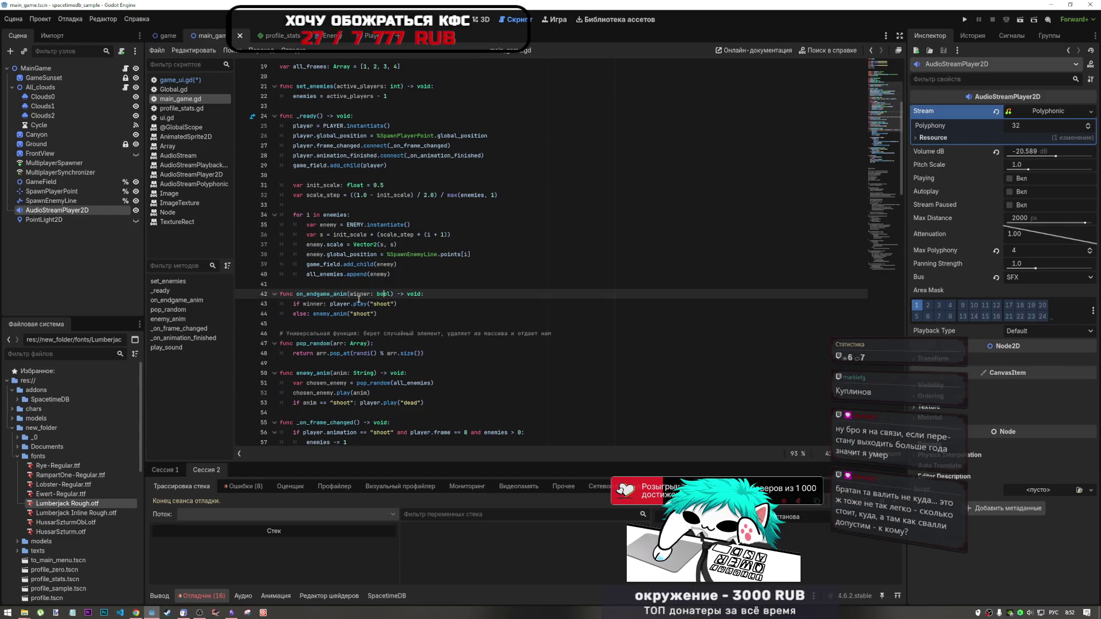
{"action": "double_click", "coordinate": [320, 294]}
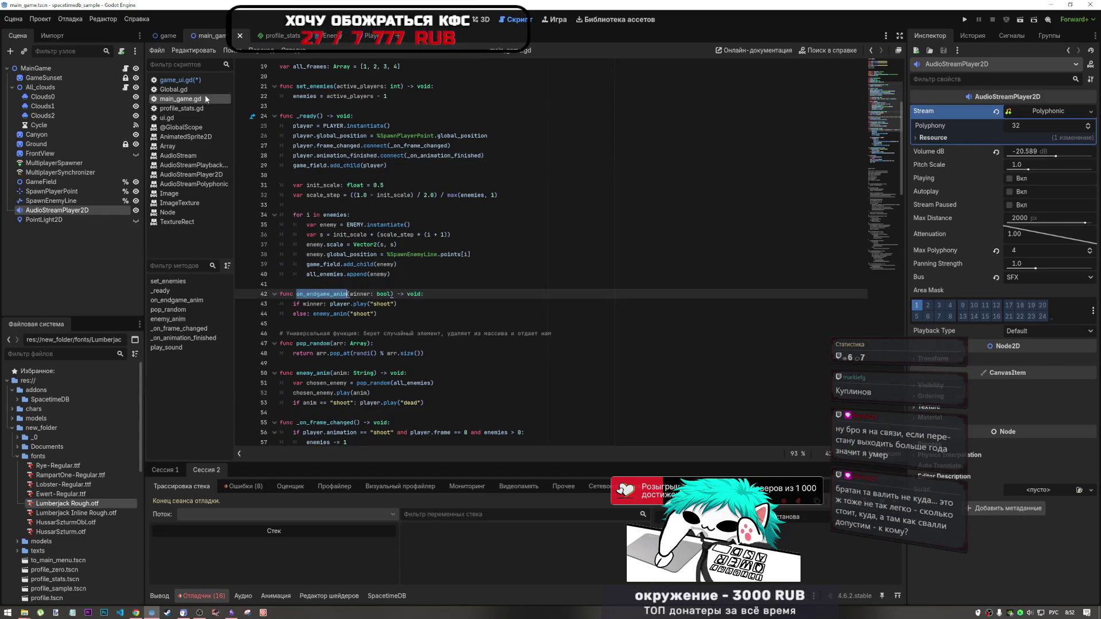
Remove '.player' and the stray comma so line 180 calls main_game.on_endgame_anim(true), and save game_ui.gd
{"action": "left_click", "coordinate": [180, 80]}
{"action": "left_click_drag", "start_coordinate": [408, 254], "coordinate": [382, 254]}
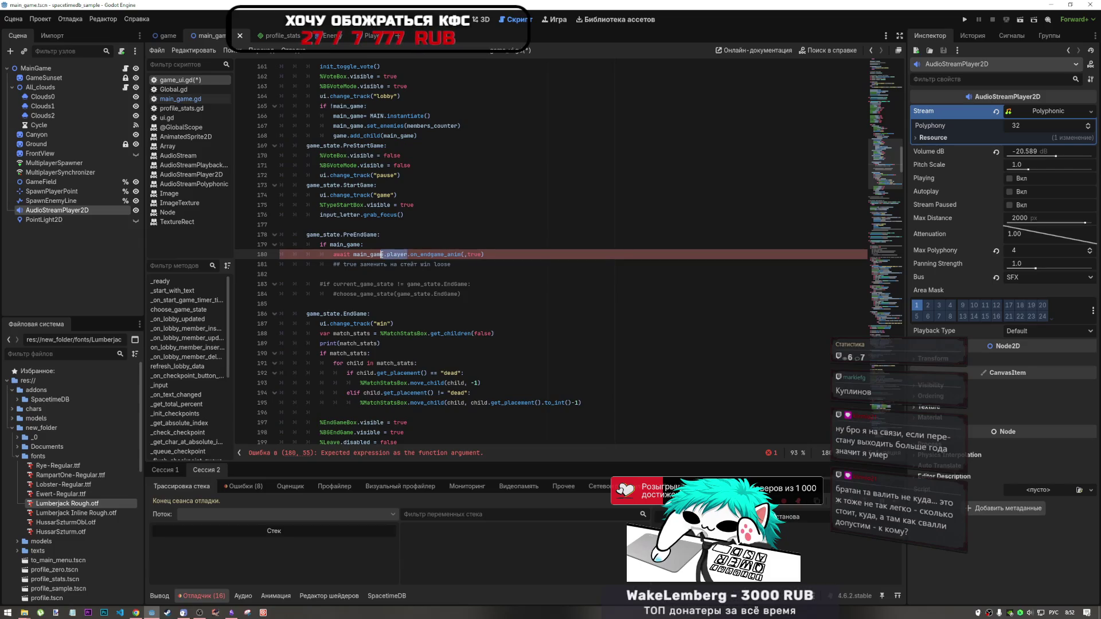
{"action": "key", "text": "BackSpace"}
{"action": "key", "text": "End"}
{"action": "left_click", "coordinate": [445, 254]}
{"action": "key", "text": "BackSpace"}
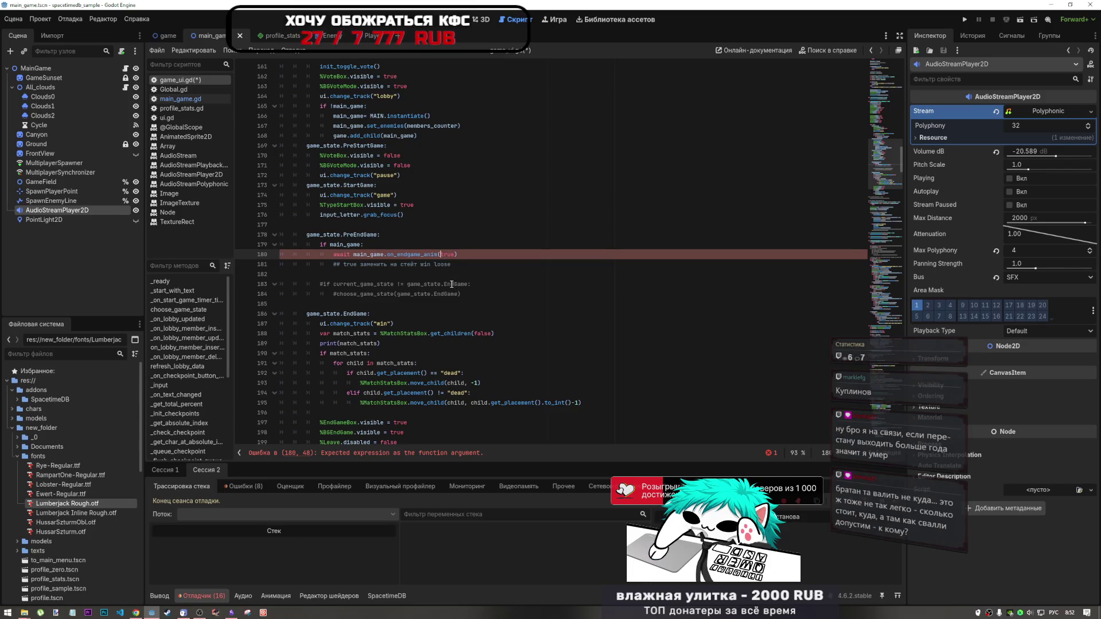
{"action": "left_click", "coordinate": [465, 257]}
{"action": "key", "text": "ctrl+s"}
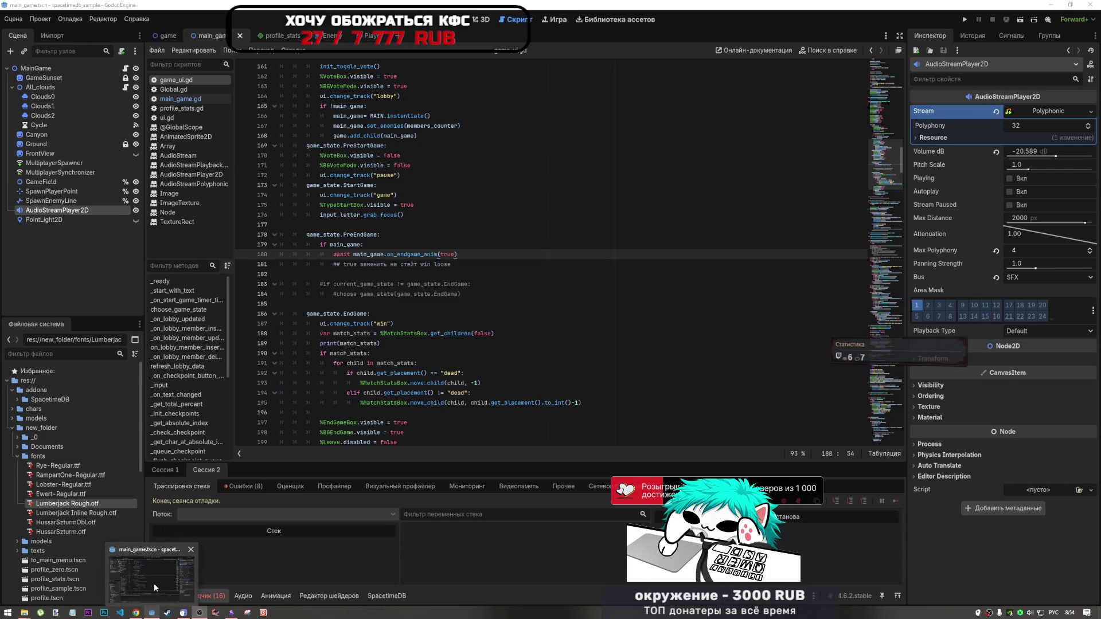
Open YouTube in a new Chrome tab and search for 'jonathan blow' from the suggestions
{"action": "mouse_move", "coordinate": [138, 613]}
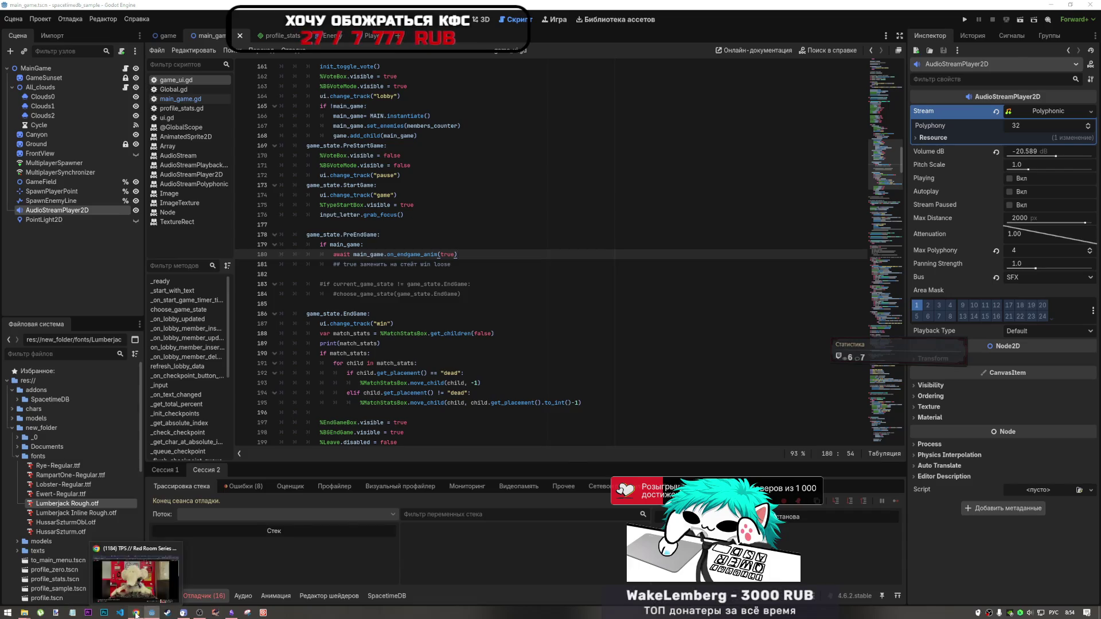
{"action": "left_click", "coordinate": [138, 579]}
{"action": "middle_click", "coordinate": [55, 63]}
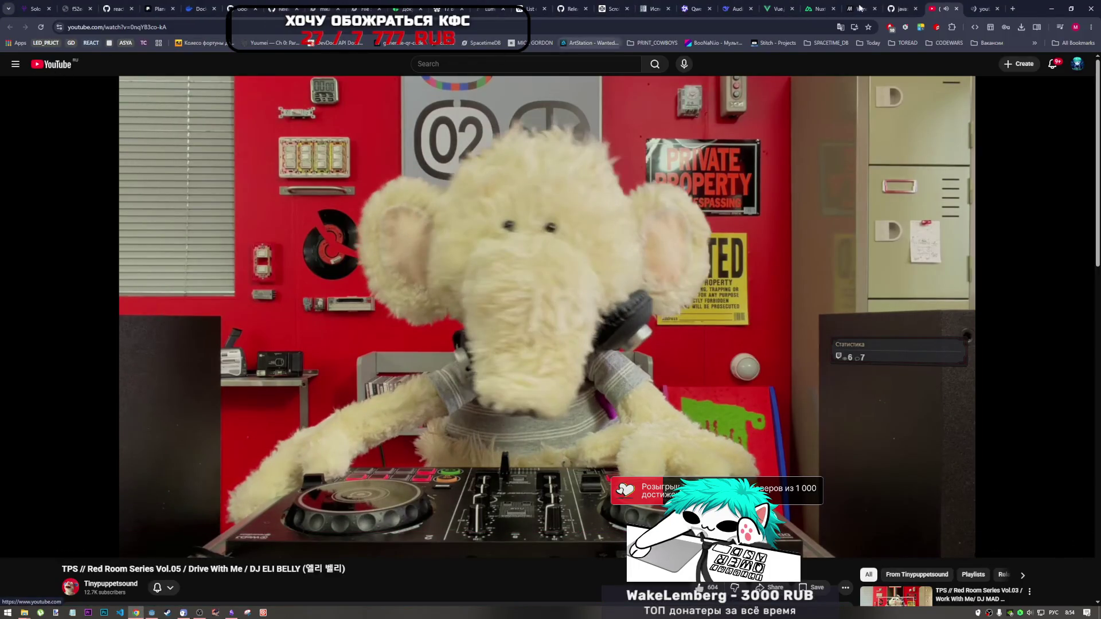
{"action": "key", "text": "ctrl+Tab"}
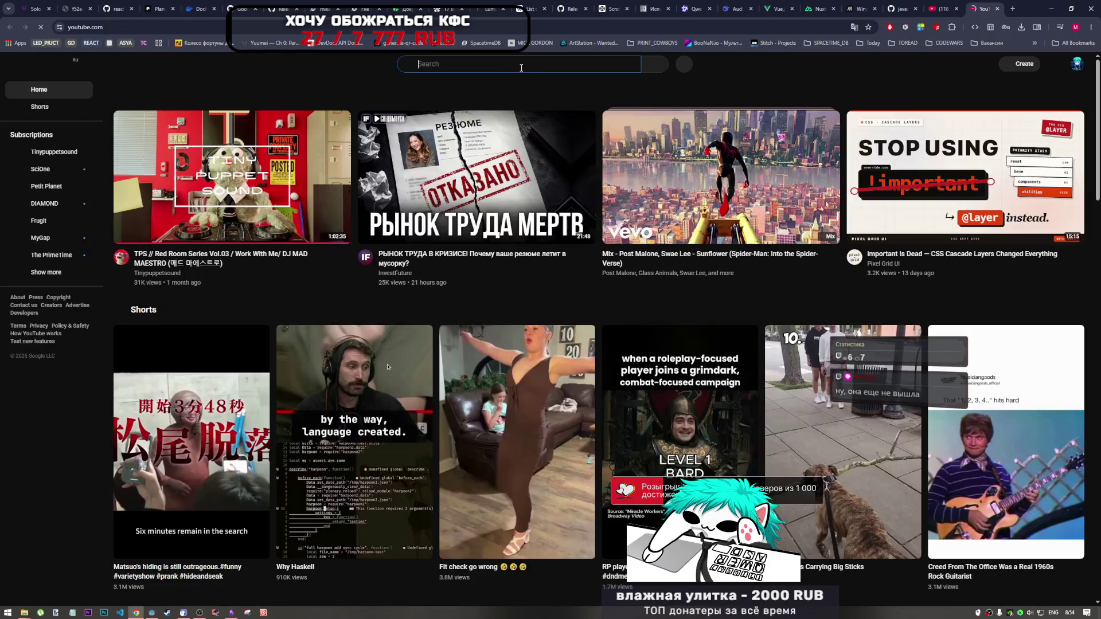
{"action": "left_click", "coordinate": [521, 67]}
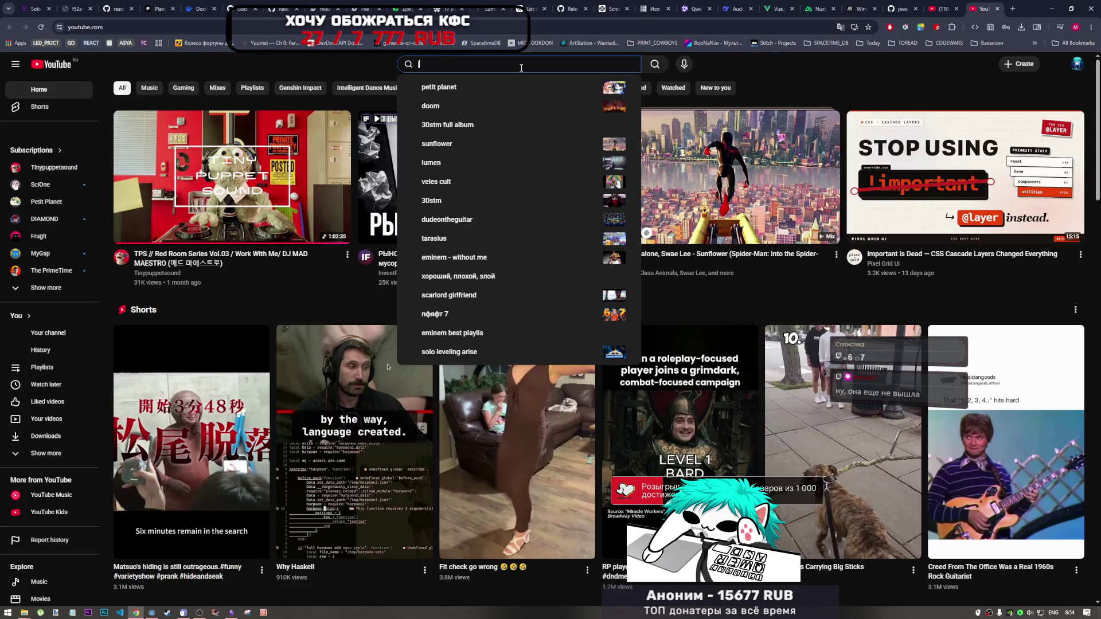
{"action": "type", "text": "johna"}
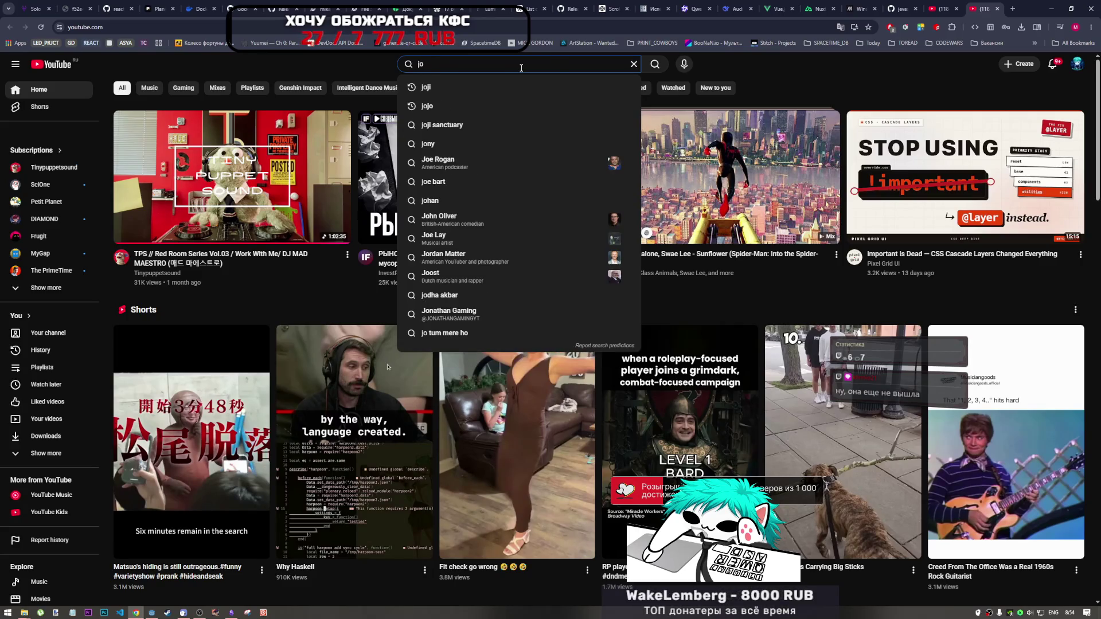
{"action": "type", "text": "tan"}
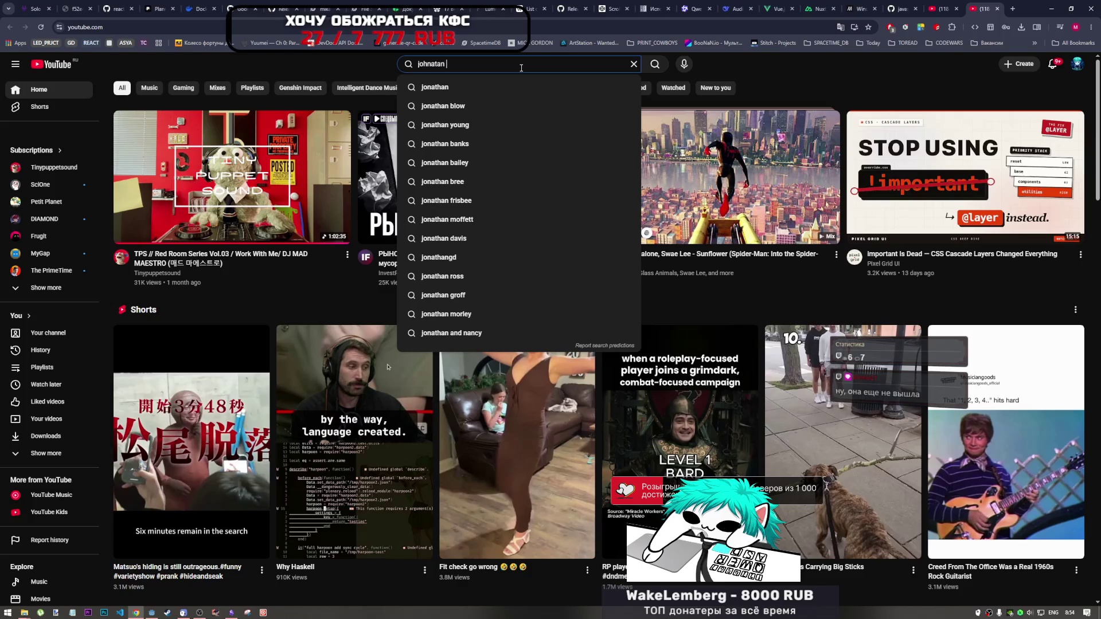
{"action": "left_click", "coordinate": [527, 91]}
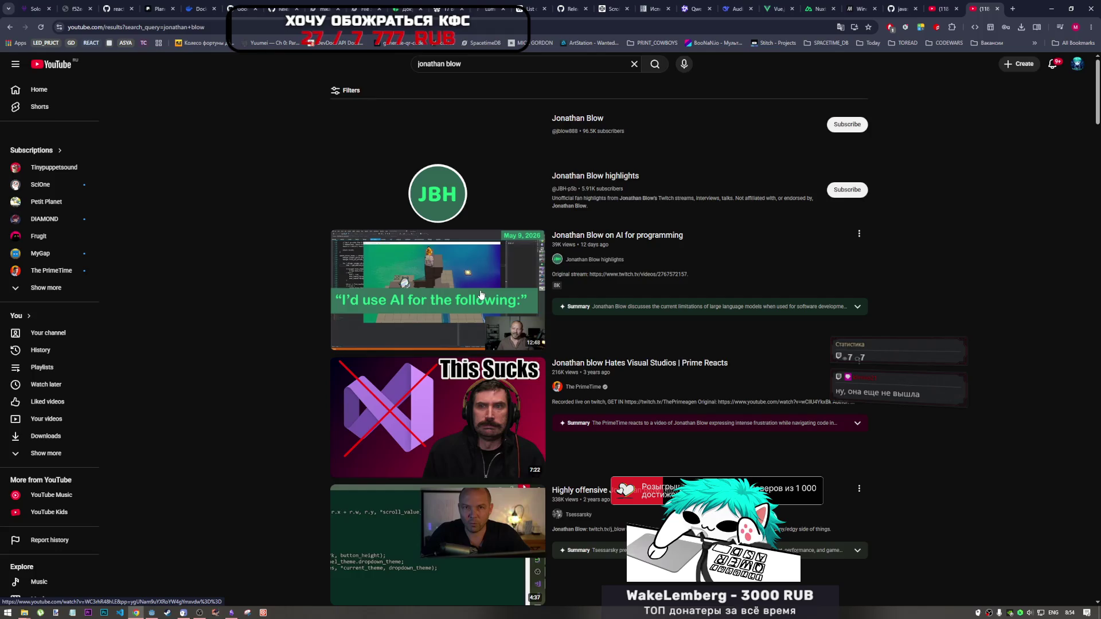
Open the developer's channel from the results and play the Order of the Sinking Star Overview Trailer
{"action": "mouse_move", "coordinate": [481, 304]}
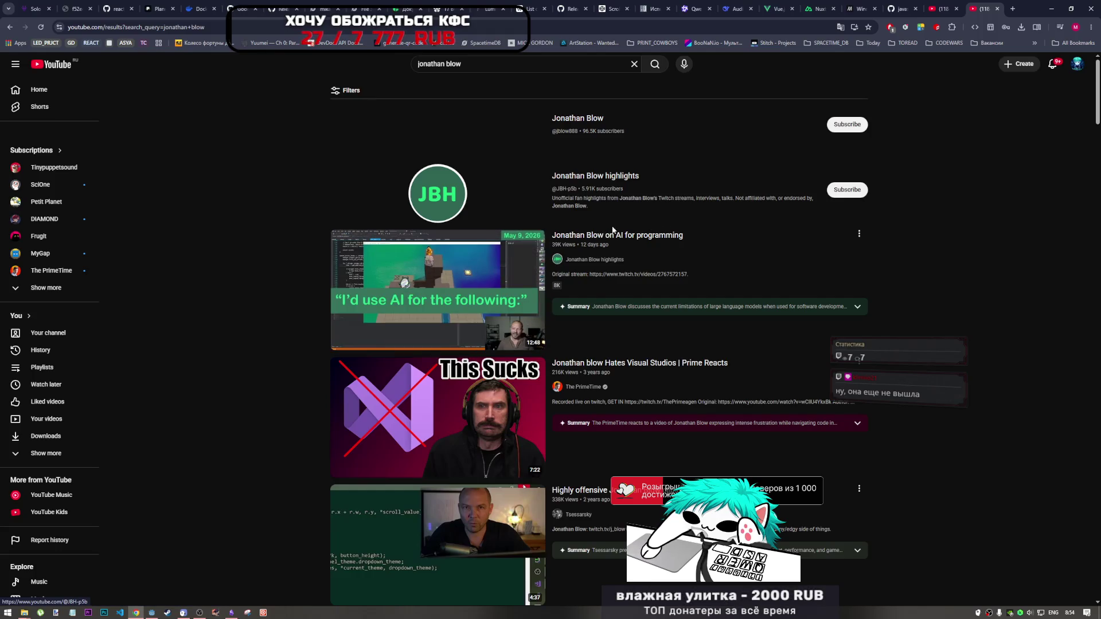
{"action": "scroll", "coordinate": [450, 448], "scroll_direction": "down", "scroll_amount": 5}
{"action": "scroll", "coordinate": [450, 448], "scroll_direction": "up", "scroll_amount": 2}
{"action": "scroll", "coordinate": [516, 345], "scroll_direction": "down", "scroll_amount": 2}
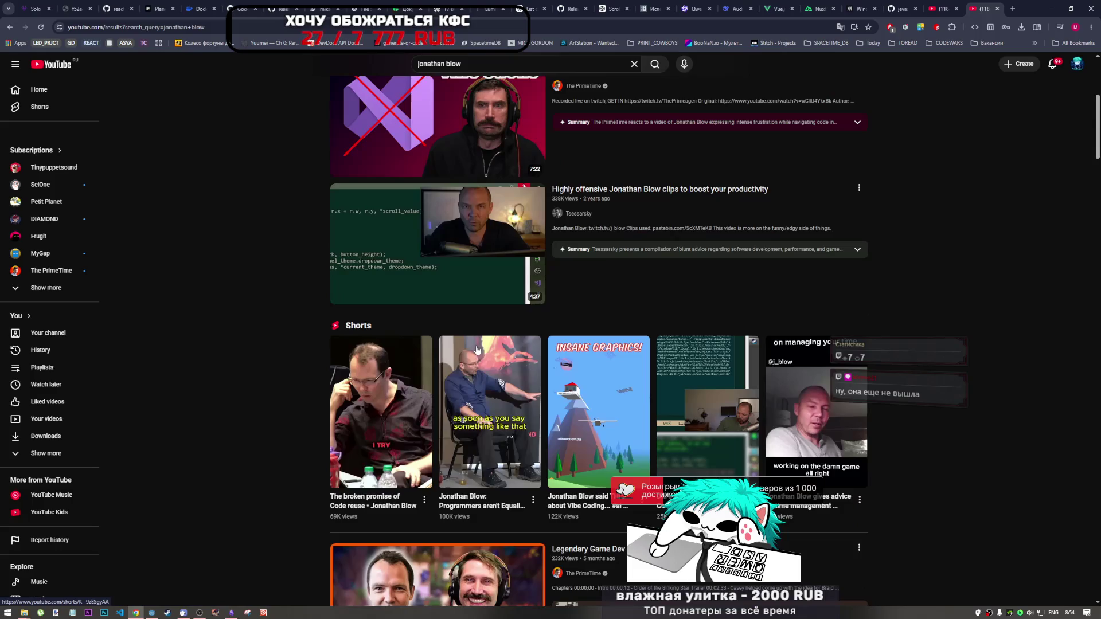
{"action": "scroll", "coordinate": [599, 241], "scroll_direction": "up", "scroll_amount": 5}
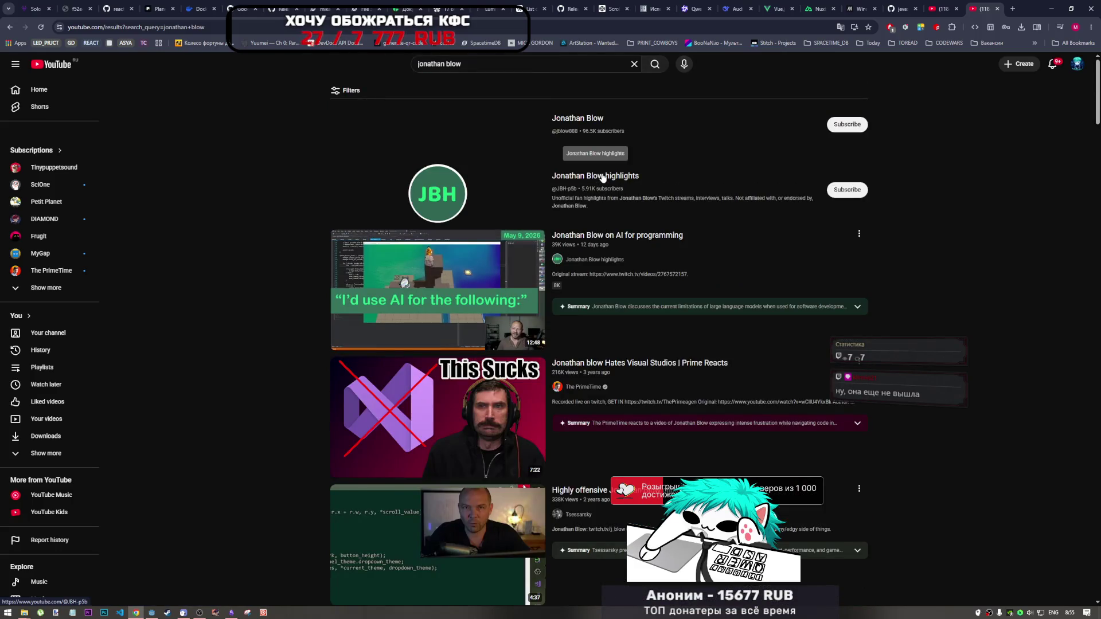
{"action": "left_click", "coordinate": [561, 154]}
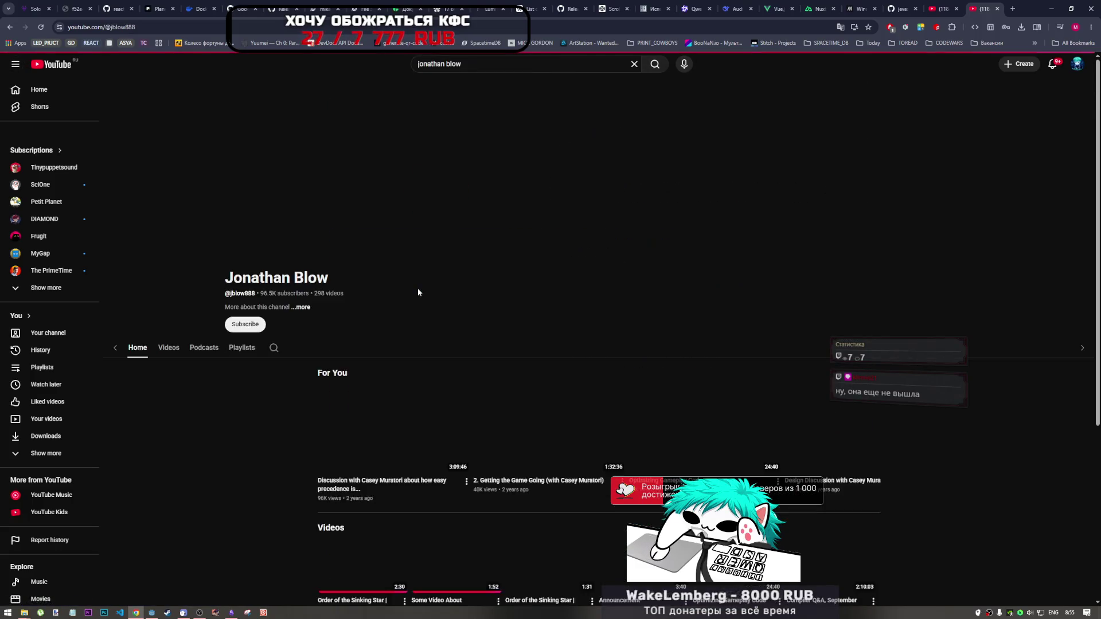
{"action": "scroll", "coordinate": [418, 288], "scroll_direction": "down", "scroll_amount": 2}
{"action": "scroll", "coordinate": [378, 287], "scroll_direction": "down", "scroll_amount": 2}
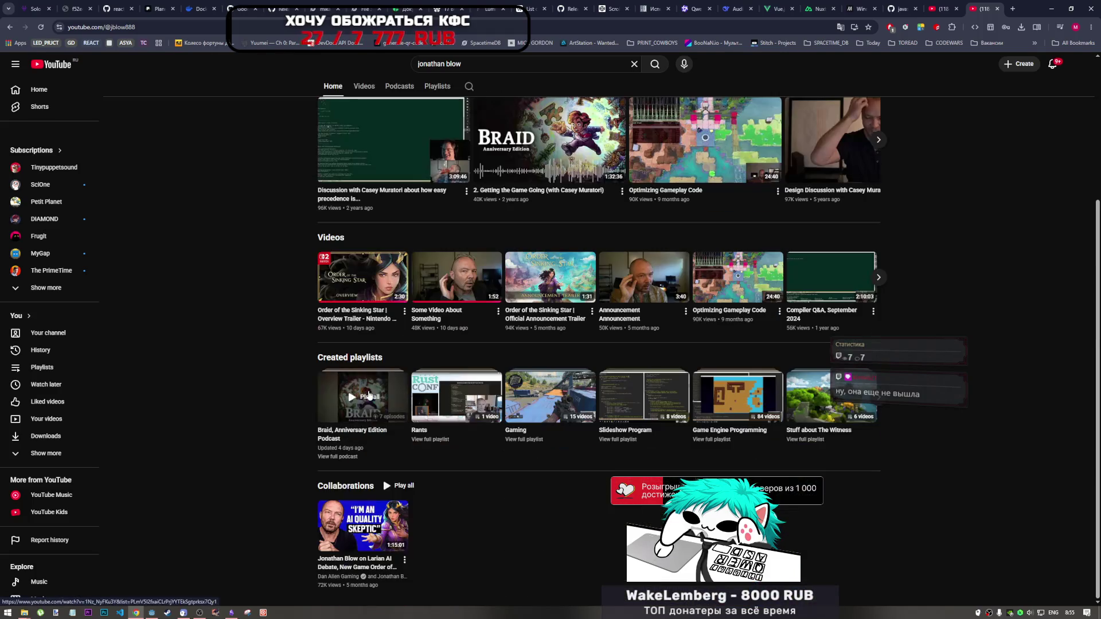
{"action": "left_click", "coordinate": [370, 281]}
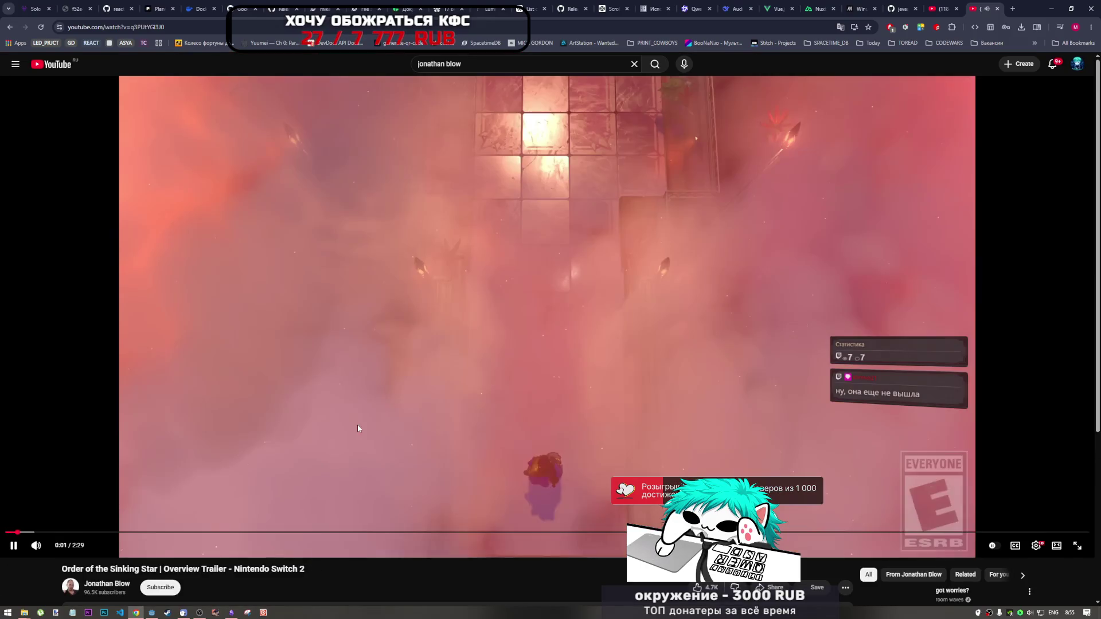
Rewind the Order of the Sinking Star trailer to 0:00, replay it, and pause at 0:14
{"action": "left_click", "coordinate": [53, 486]}
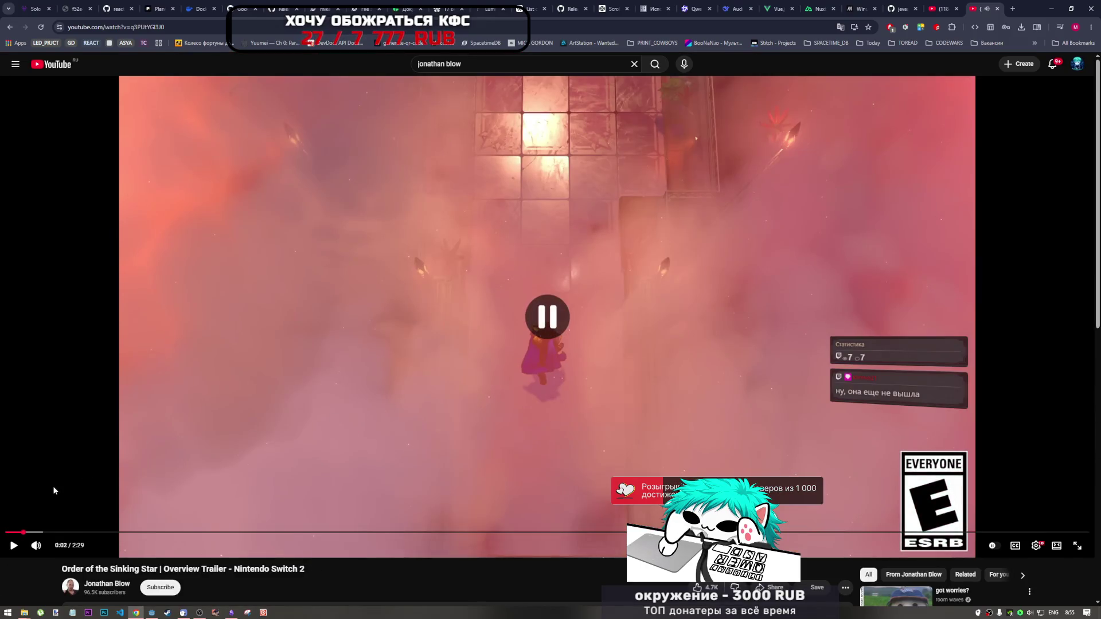
{"action": "left_click", "coordinate": [7, 532]}
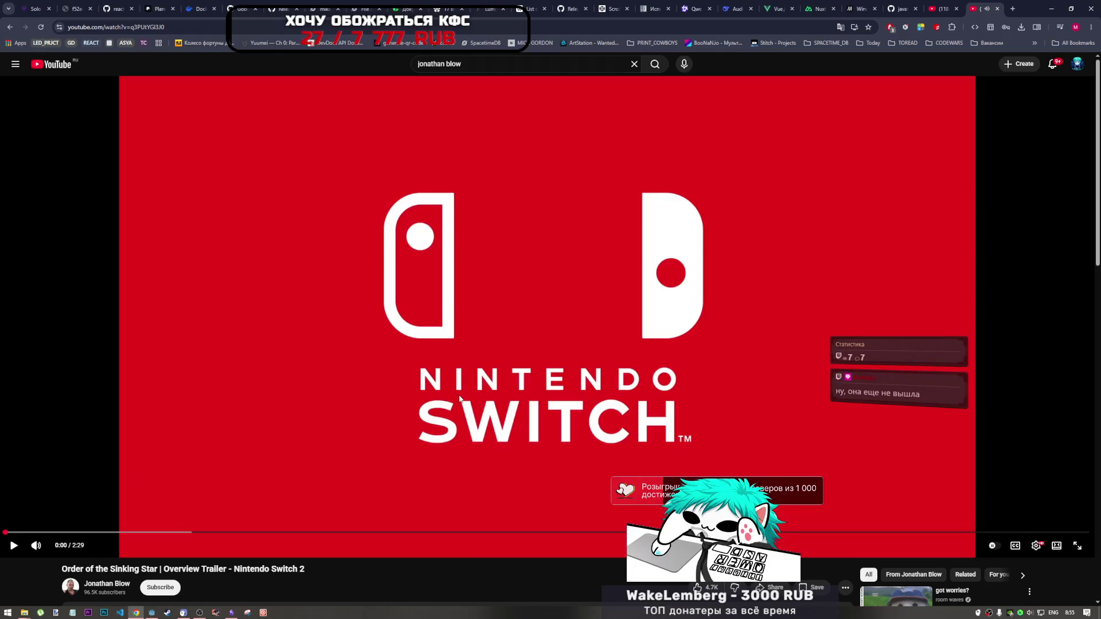
{"action": "left_click", "coordinate": [460, 398]}
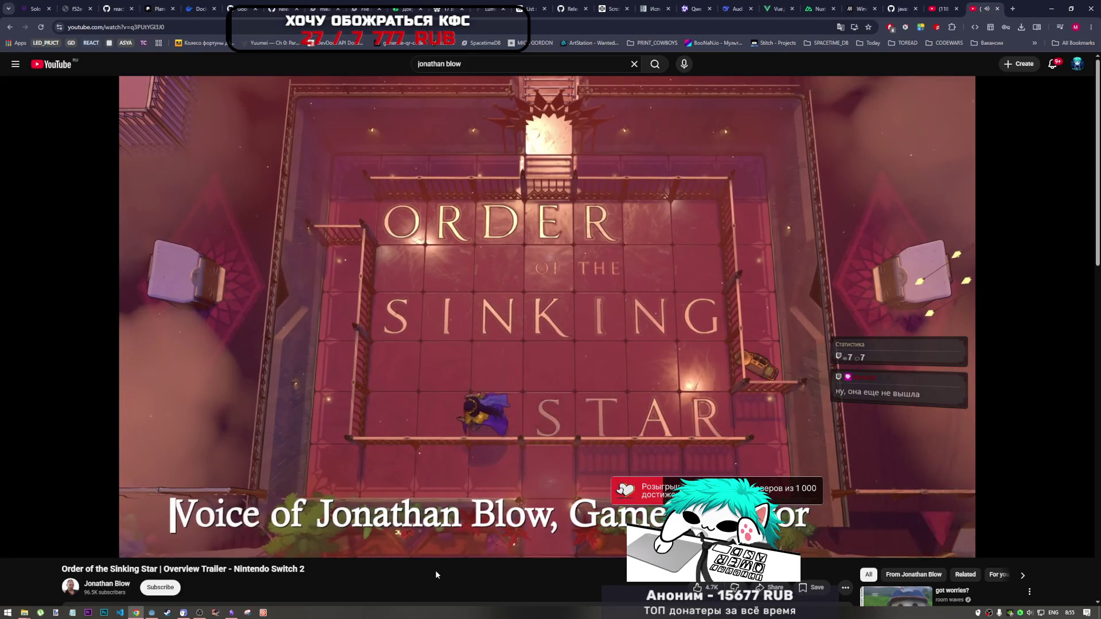
{"action": "mouse_move", "coordinate": [107, 523]}
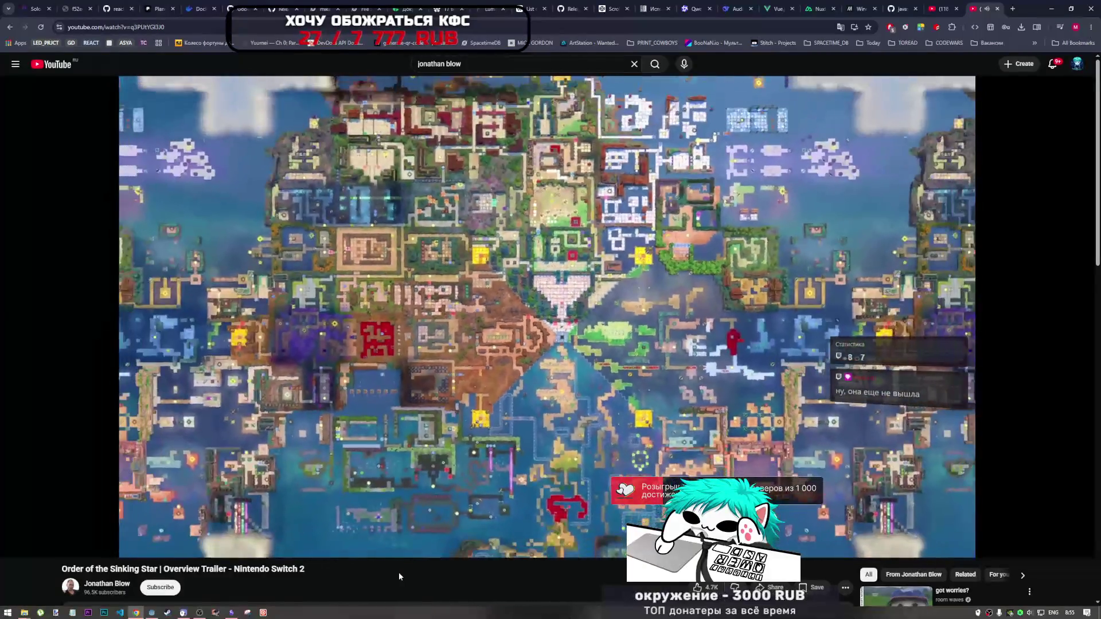
{"action": "mouse_move", "coordinate": [504, 362]}
{"action": "left_click", "coordinate": [218, 145]}
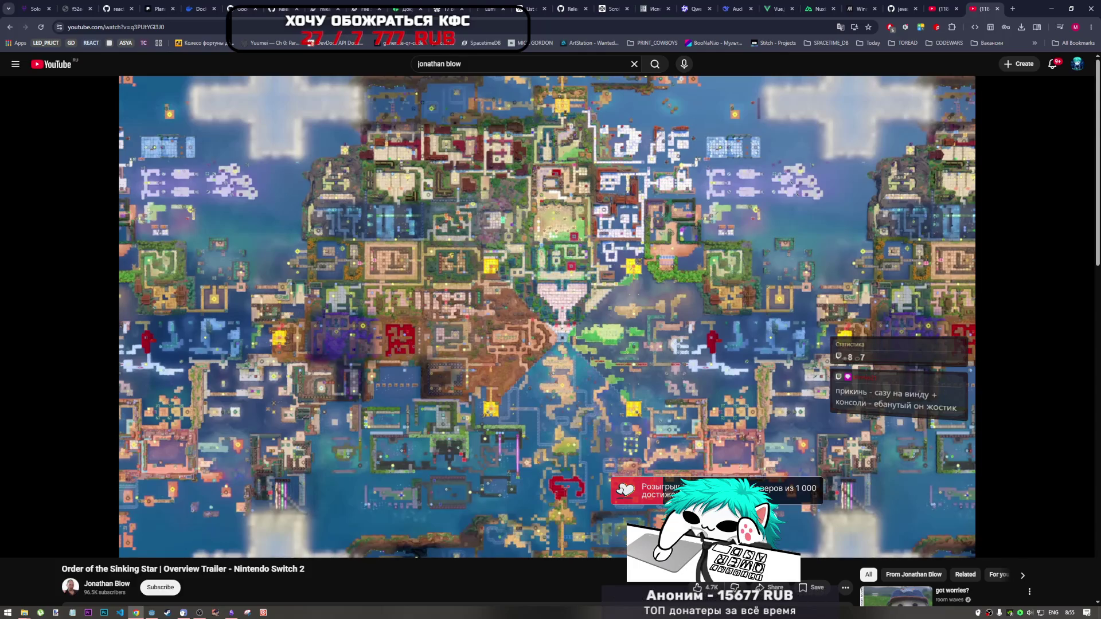
{"action": "left_click", "coordinate": [472, 304]}
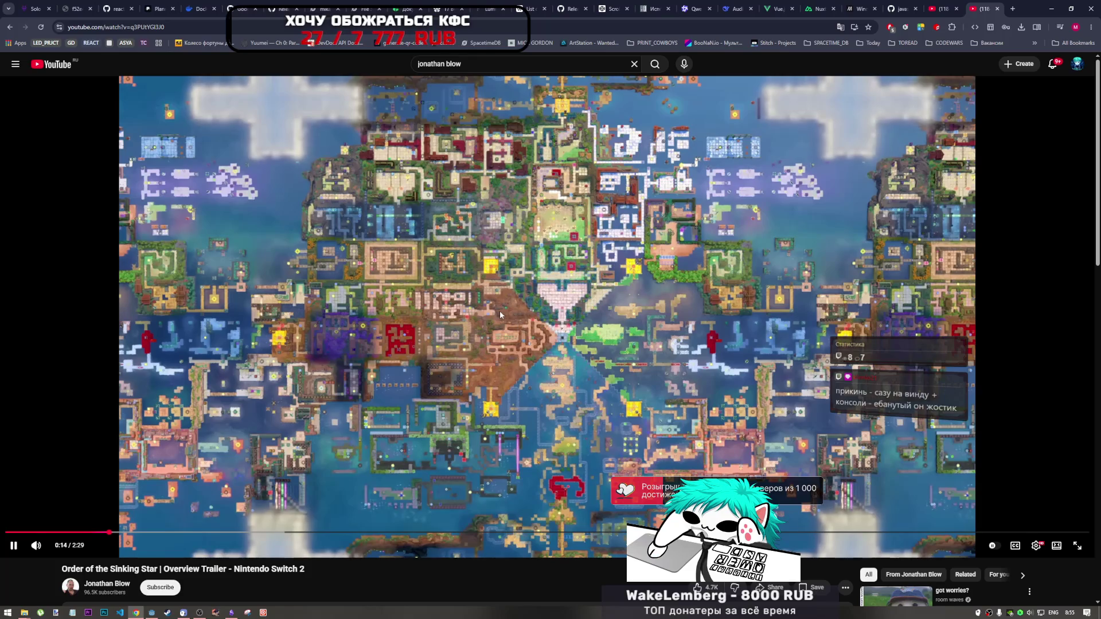
{"action": "left_click", "coordinate": [500, 314]}
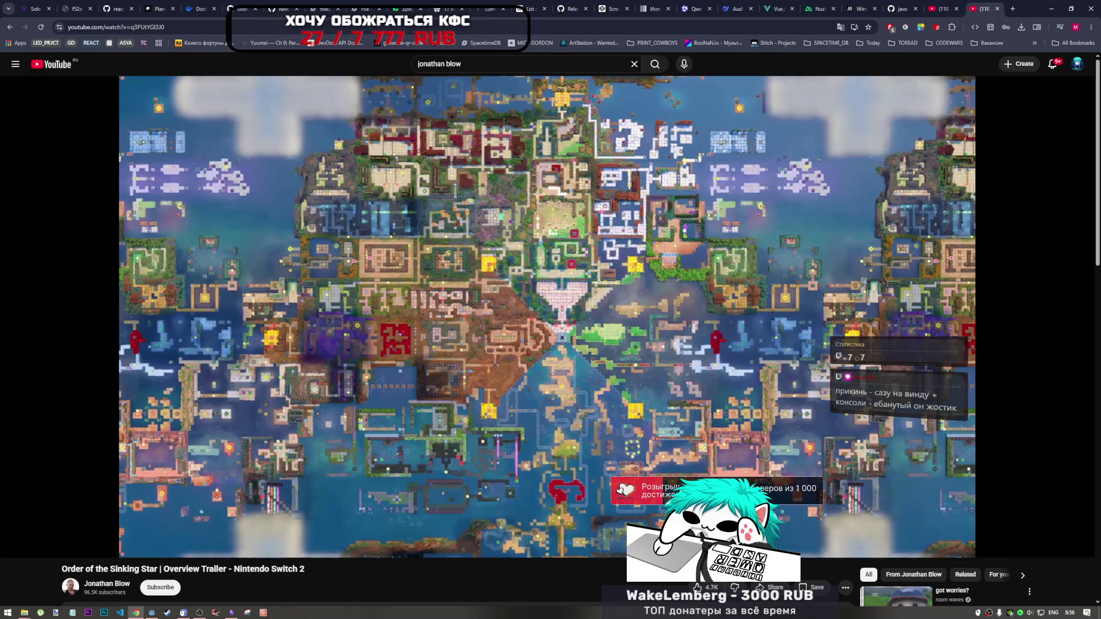
{"action": "mouse_move", "coordinate": [432, 356]}
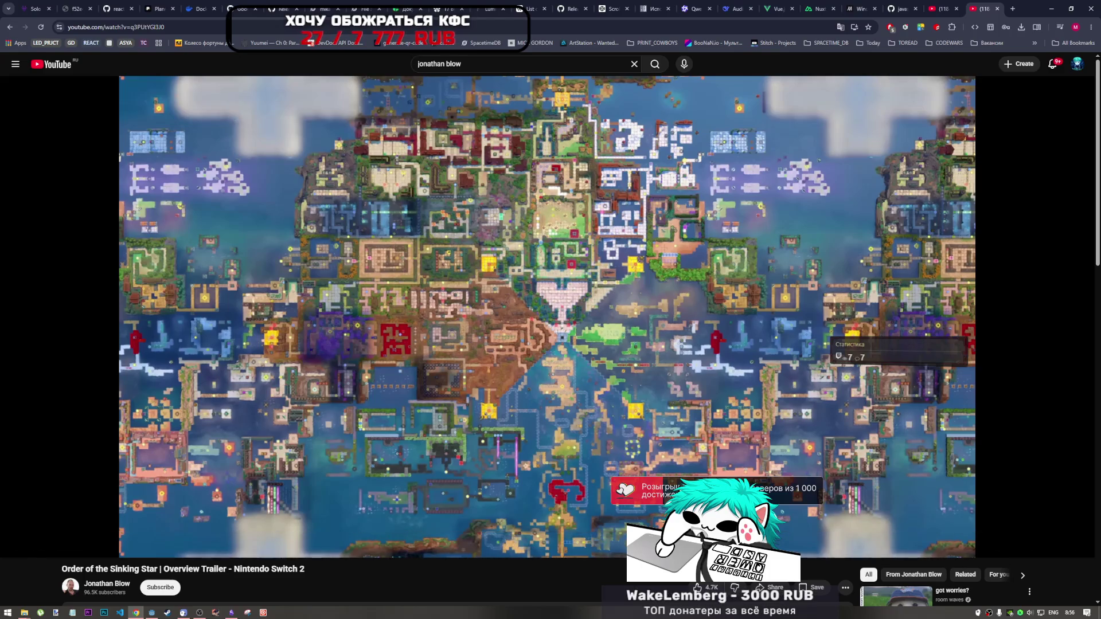
{"action": "mouse_move", "coordinate": [304, 372]}
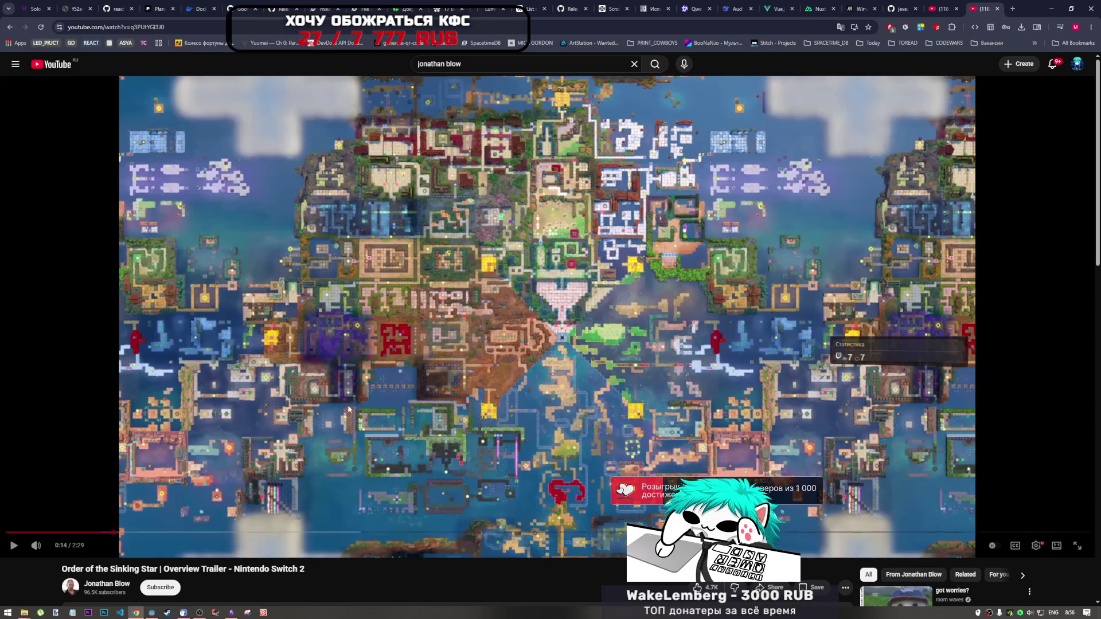
Play the trailer with a brief stop at 0:35, then pause at 2:08 on the glowing-block puzzle
{"action": "left_click", "coordinate": [304, 371]}
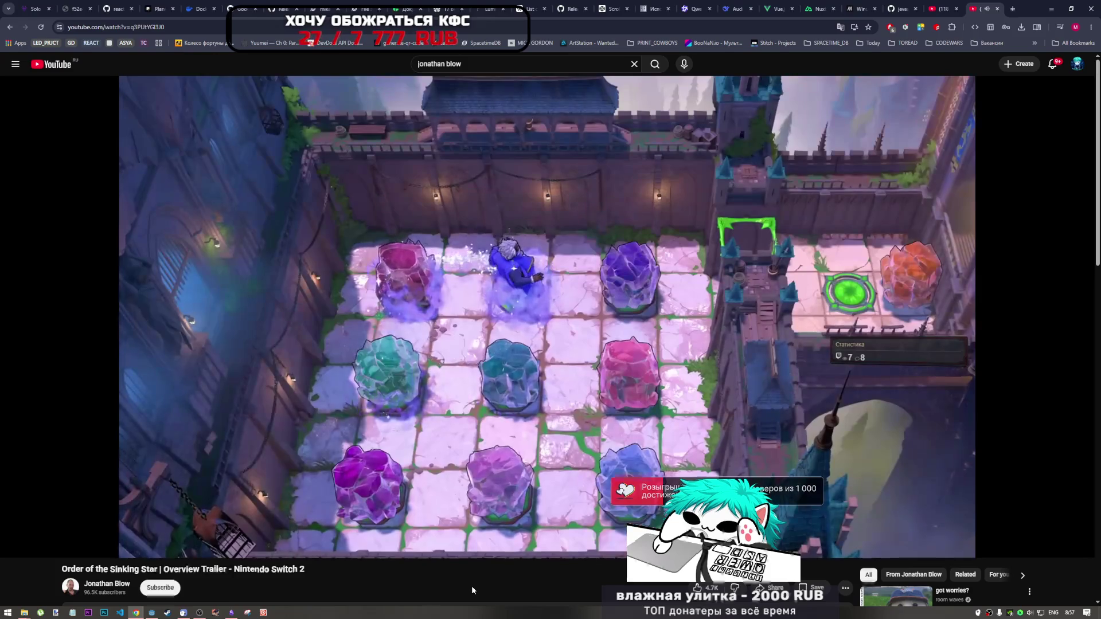
{"action": "left_click", "coordinate": [597, 422]}
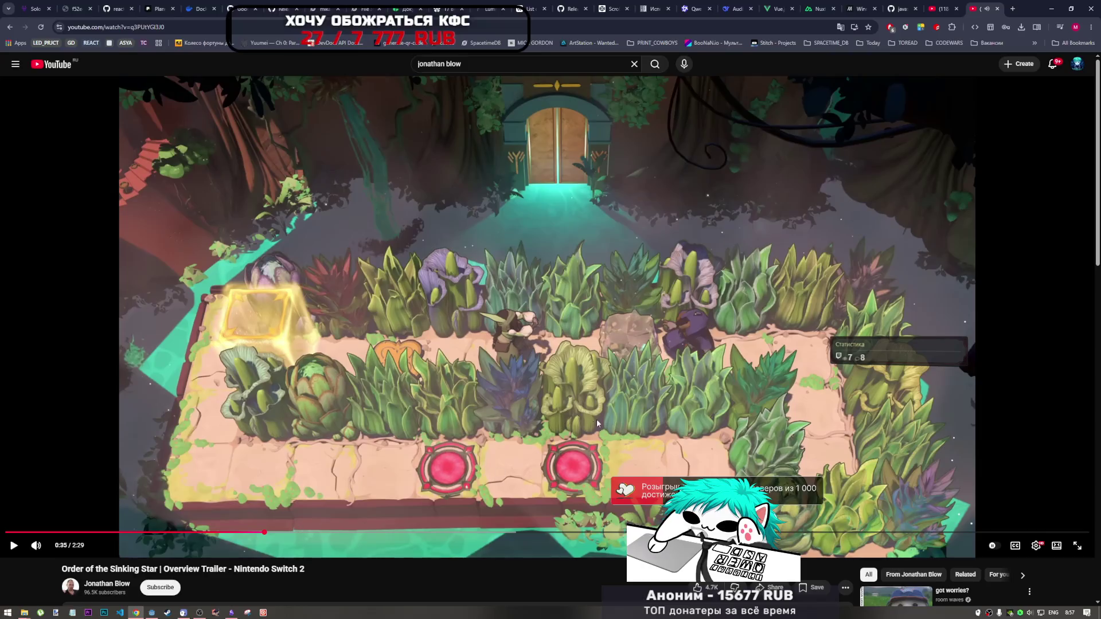
{"action": "left_click", "coordinate": [449, 387]}
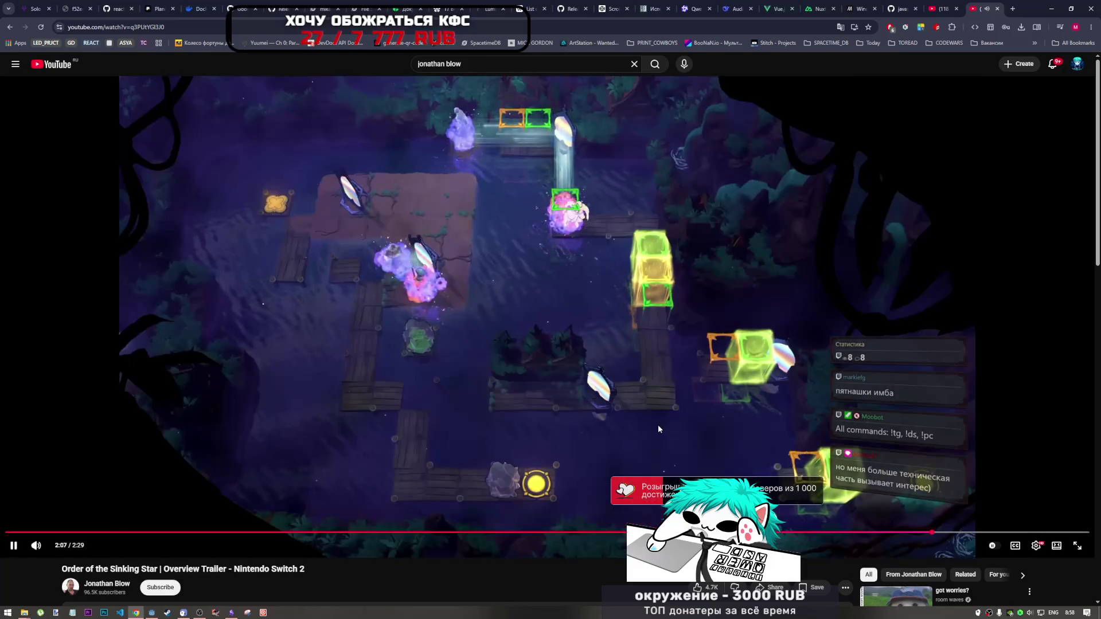
{"action": "left_click", "coordinate": [656, 439]}
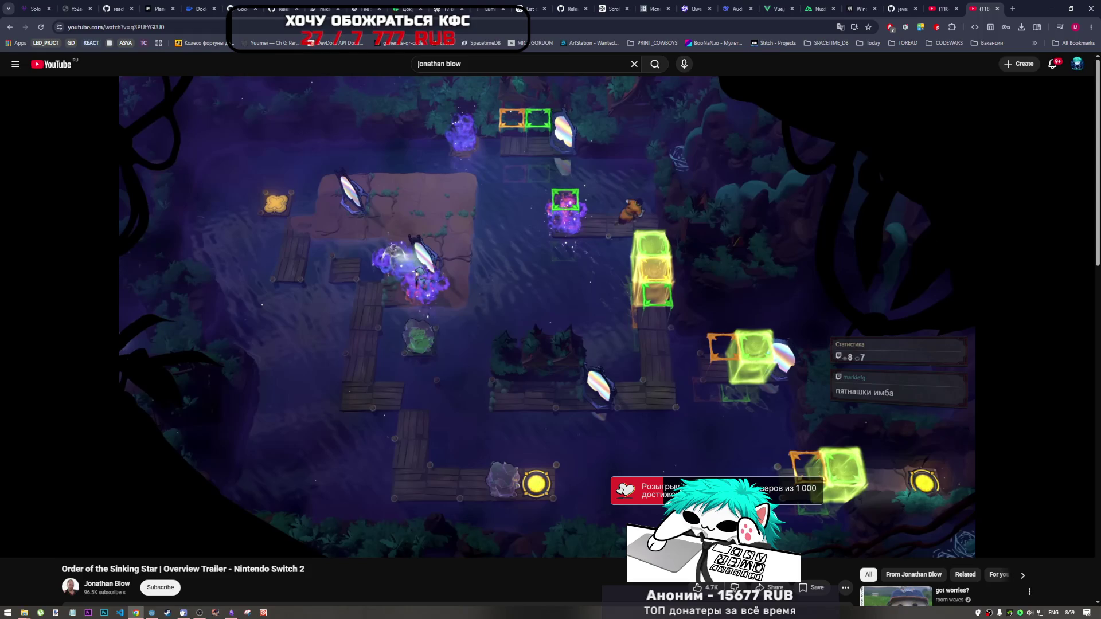
{"action": "left_click", "coordinate": [679, 333]}
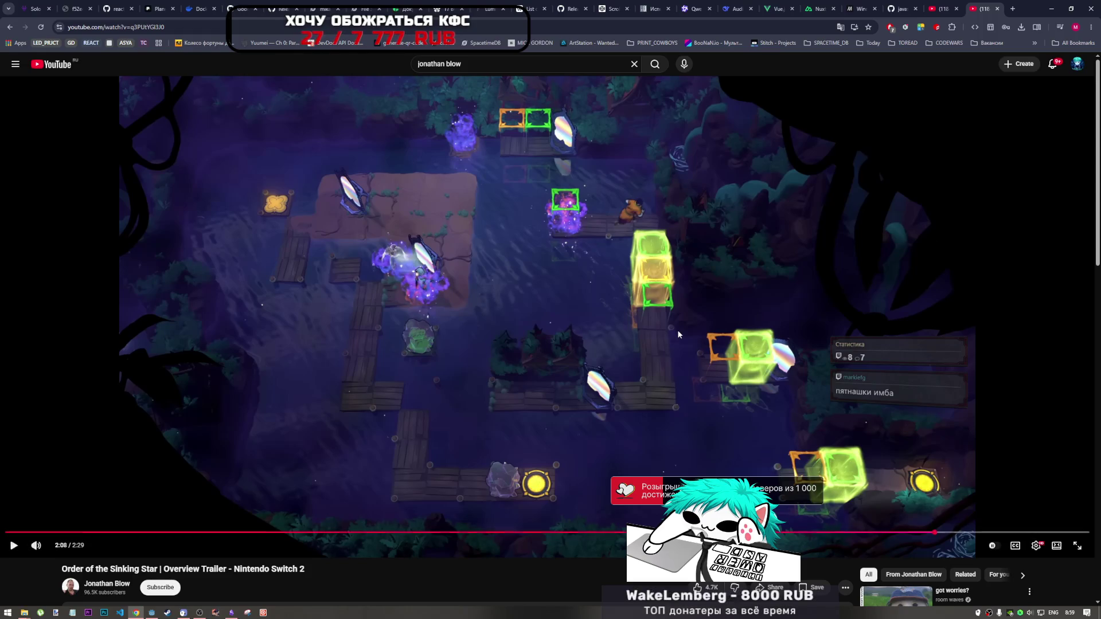
Resume the trailer from 2:08 after briefly focusing OBS and returning to Chrome
{"action": "left_click", "coordinate": [648, 374]}
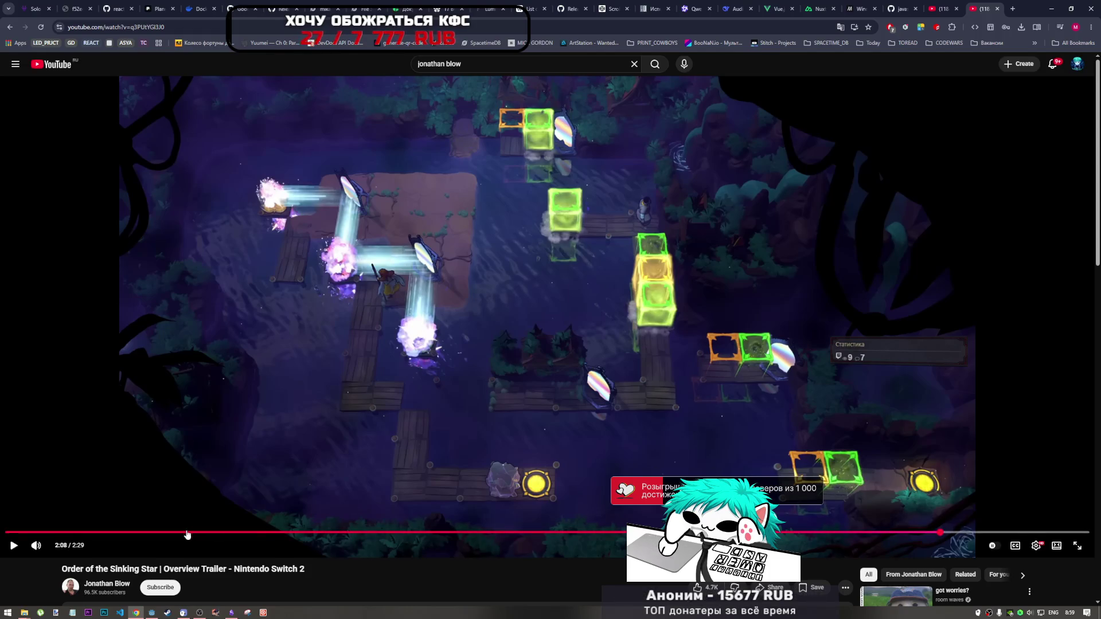
{"action": "mouse_move", "coordinate": [200, 616]}
{"action": "left_click", "coordinate": [204, 594]}
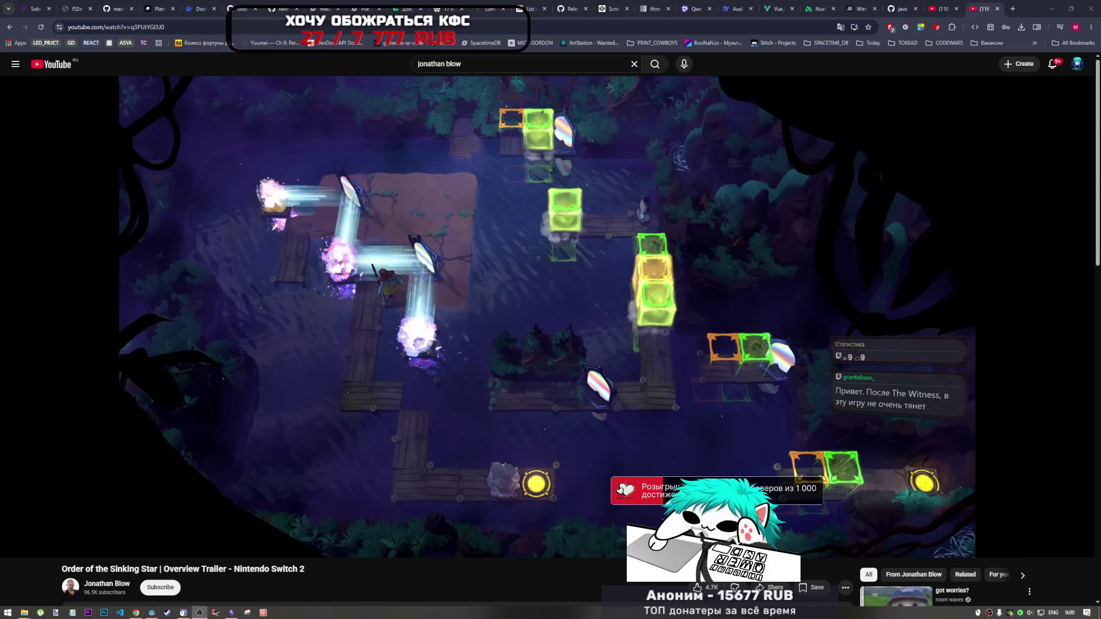
{"action": "left_click", "coordinate": [606, 558]}
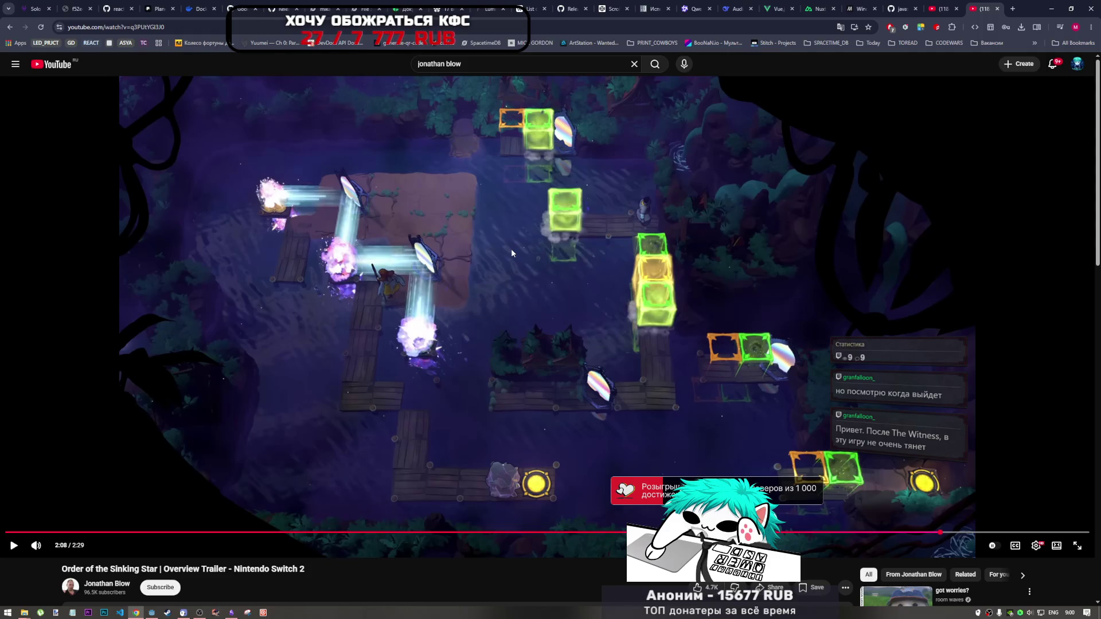
{"action": "left_click", "coordinate": [511, 256]}
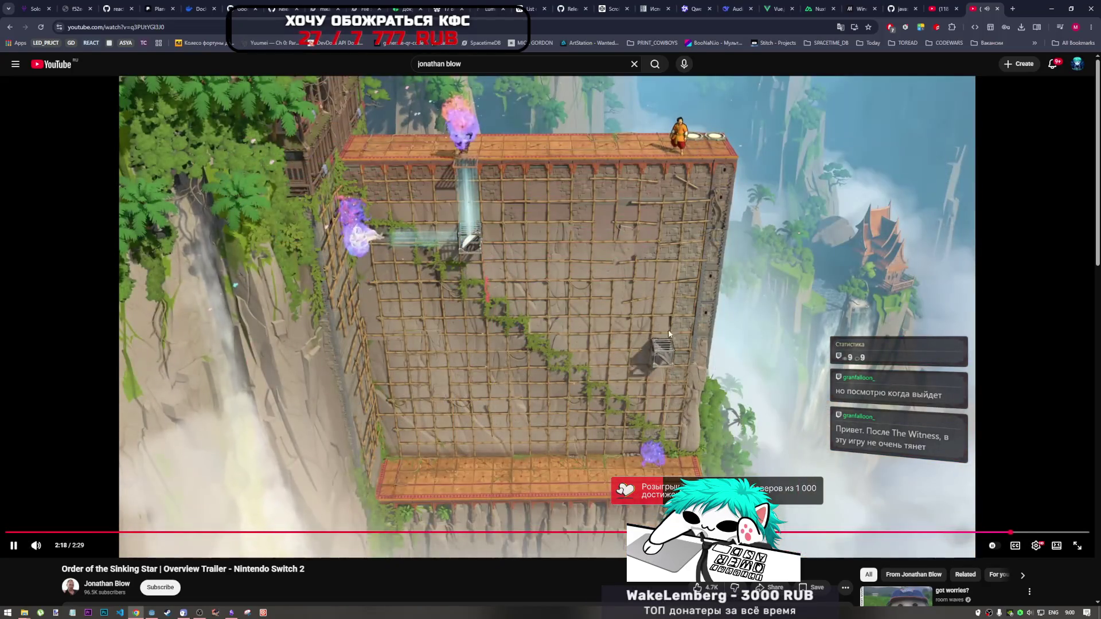
Pause the trailer at 2:19 and go back to the TPS // Red Room Series Vol.05 video
{"action": "left_click", "coordinate": [631, 266]}
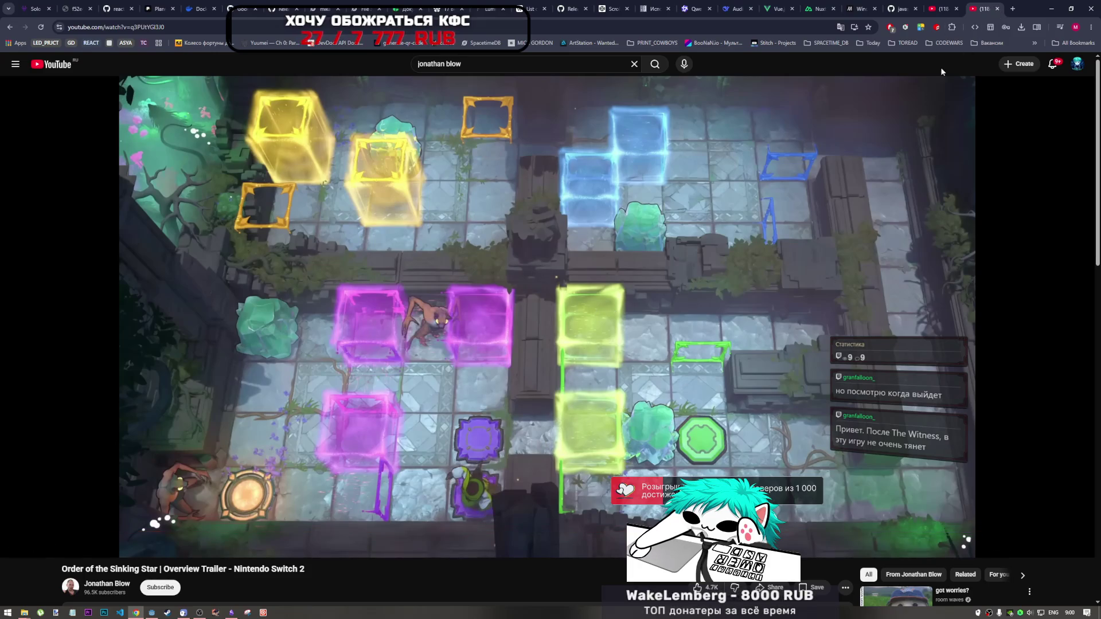
{"action": "scroll", "coordinate": [695, 380], "scroll_direction": "down", "scroll_amount": 4}
{"action": "scroll", "coordinate": [692, 378], "scroll_direction": "up", "scroll_amount": 4}
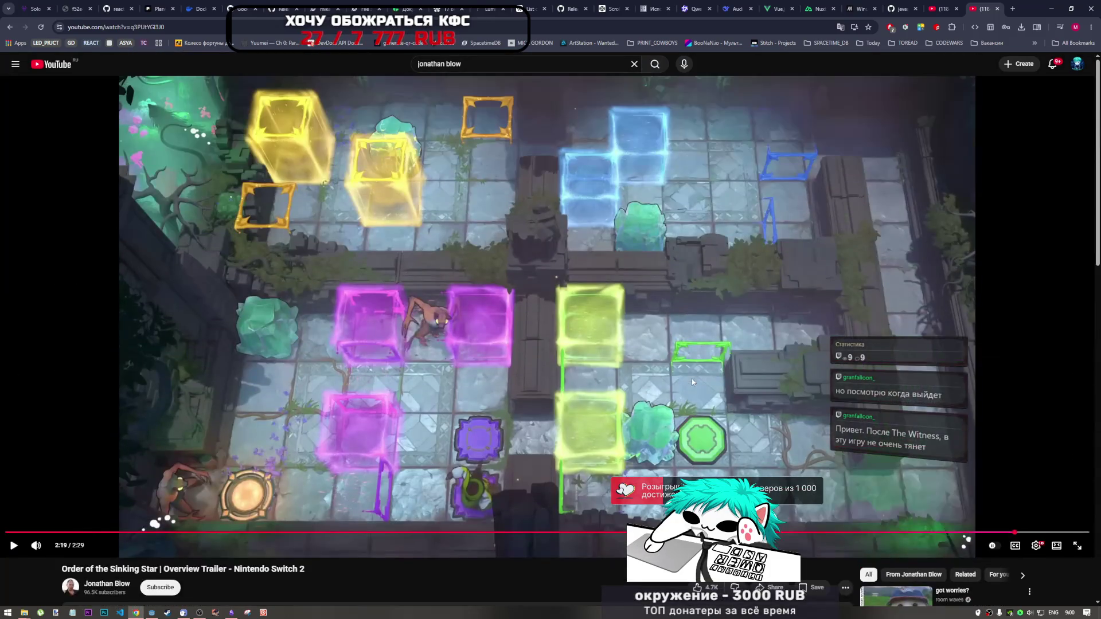
{"action": "key", "text": "alt+Left"}
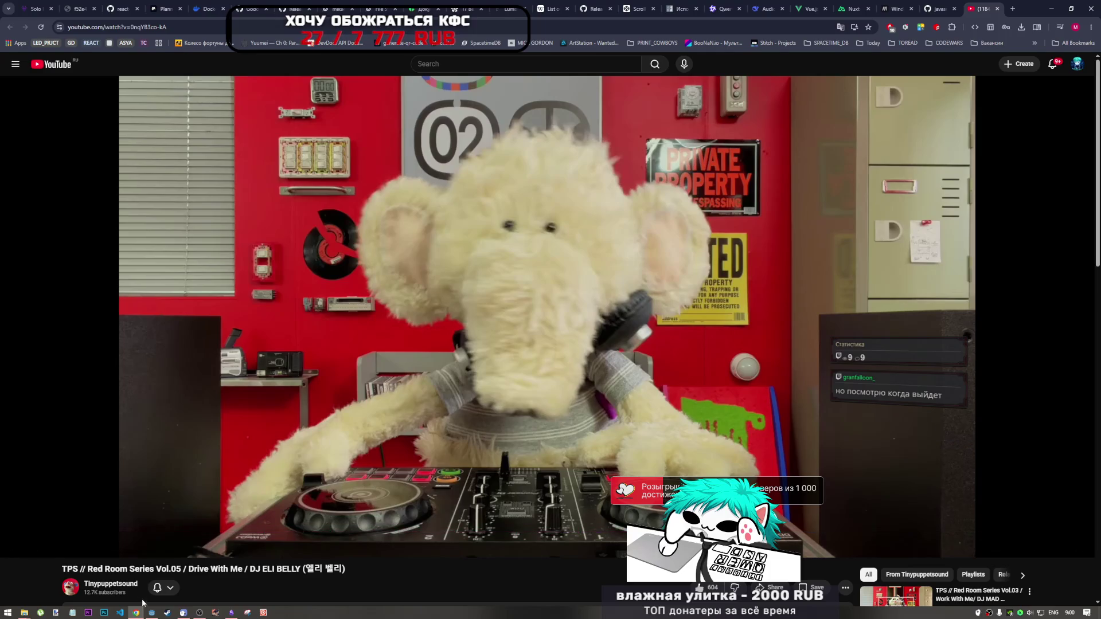
{"action": "key", "text": "space"}
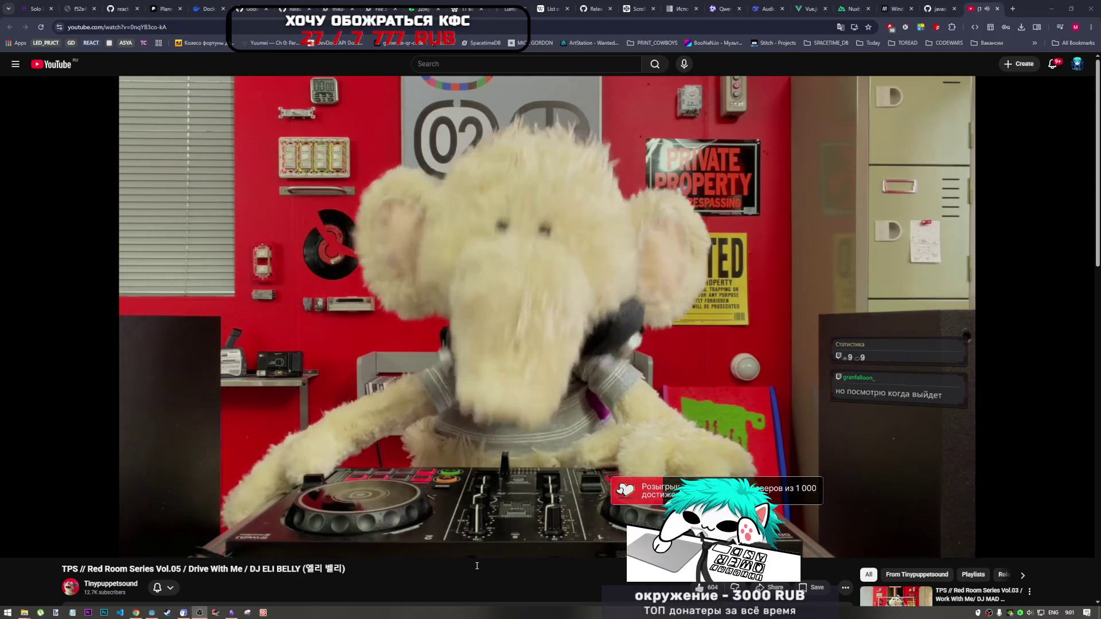
{"action": "left_click", "coordinate": [567, 568]}
{"action": "mouse_move", "coordinate": [513, 504]}
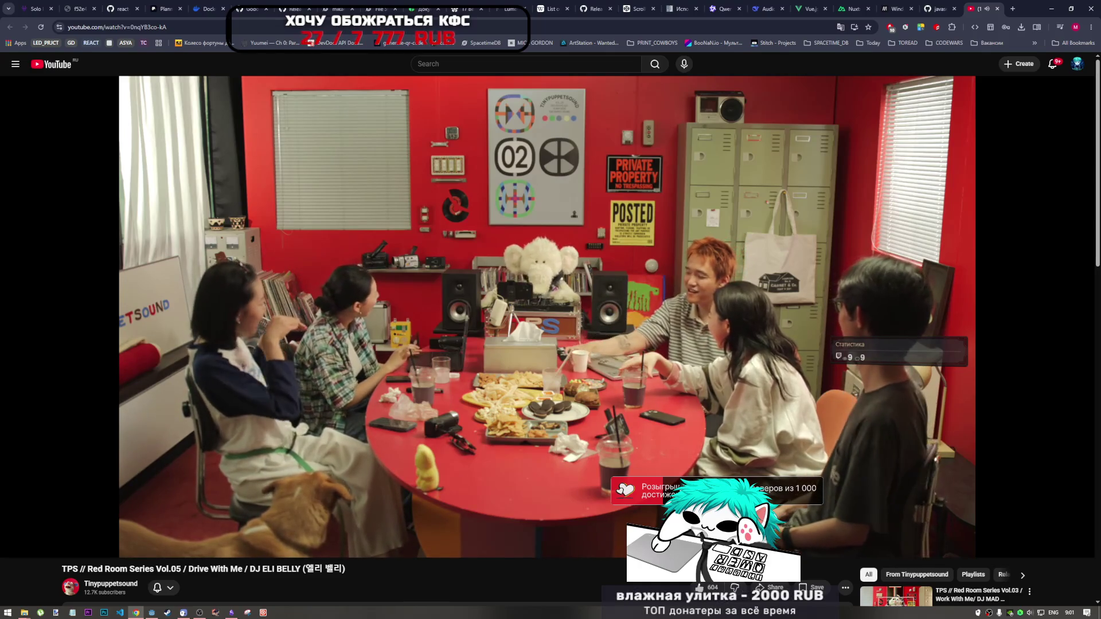
{"action": "mouse_move", "coordinate": [546, 279]}
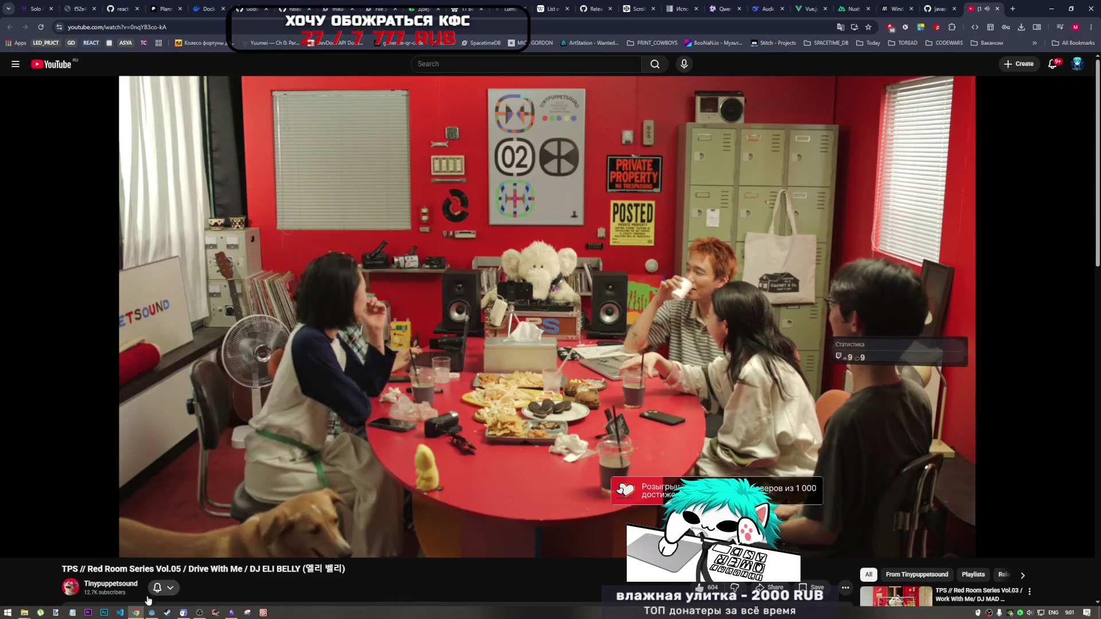
{"action": "mouse_move", "coordinate": [152, 614]}
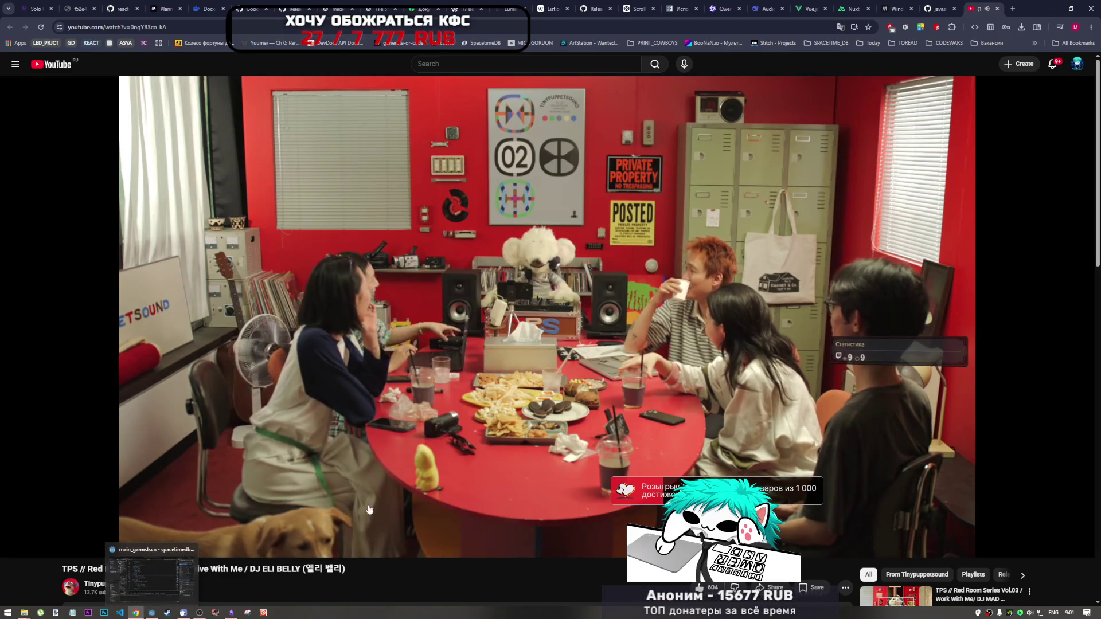
{"action": "mouse_move", "coordinate": [508, 454]}
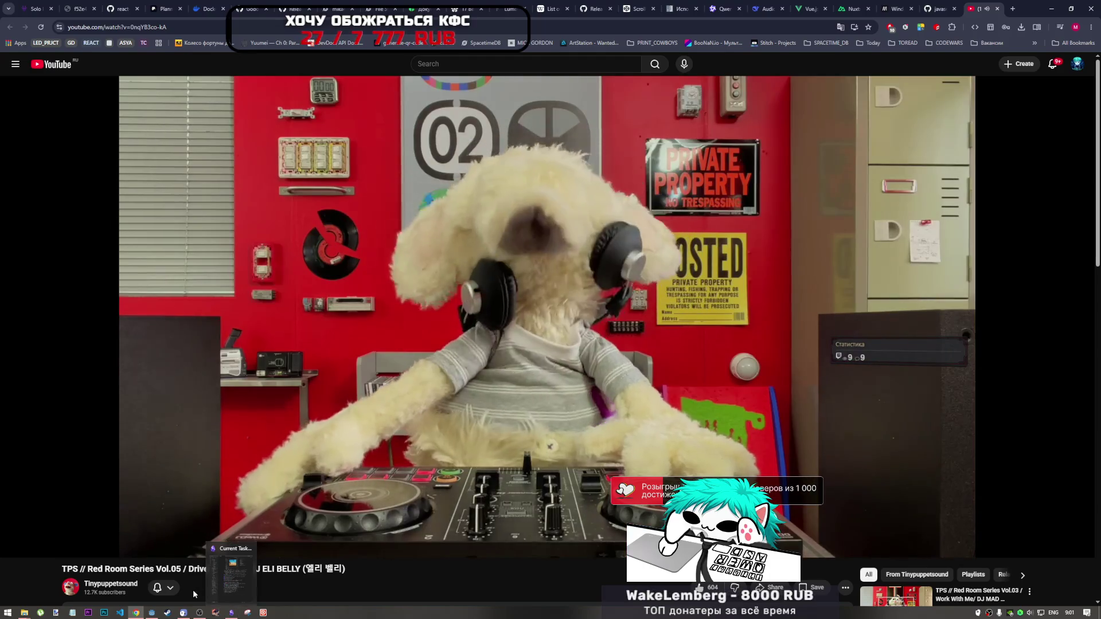
{"action": "left_click", "coordinate": [199, 570]}
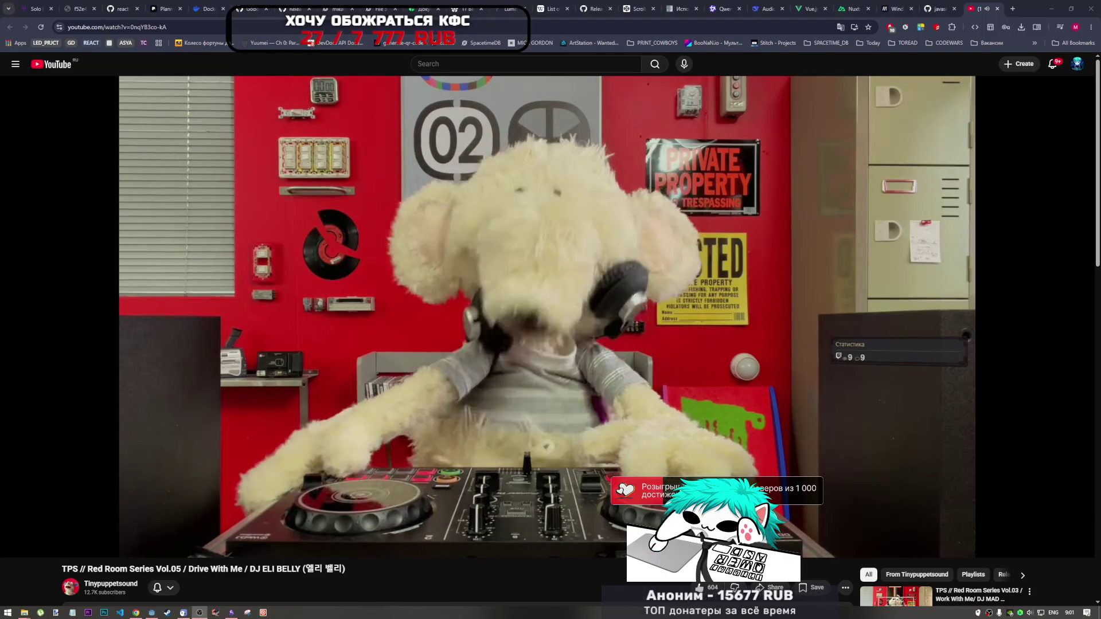
Search Google for 'the witness game' in a new Chrome tab
{"action": "left_click", "coordinate": [1012, 9]}
{"action": "type", "text": "t"}
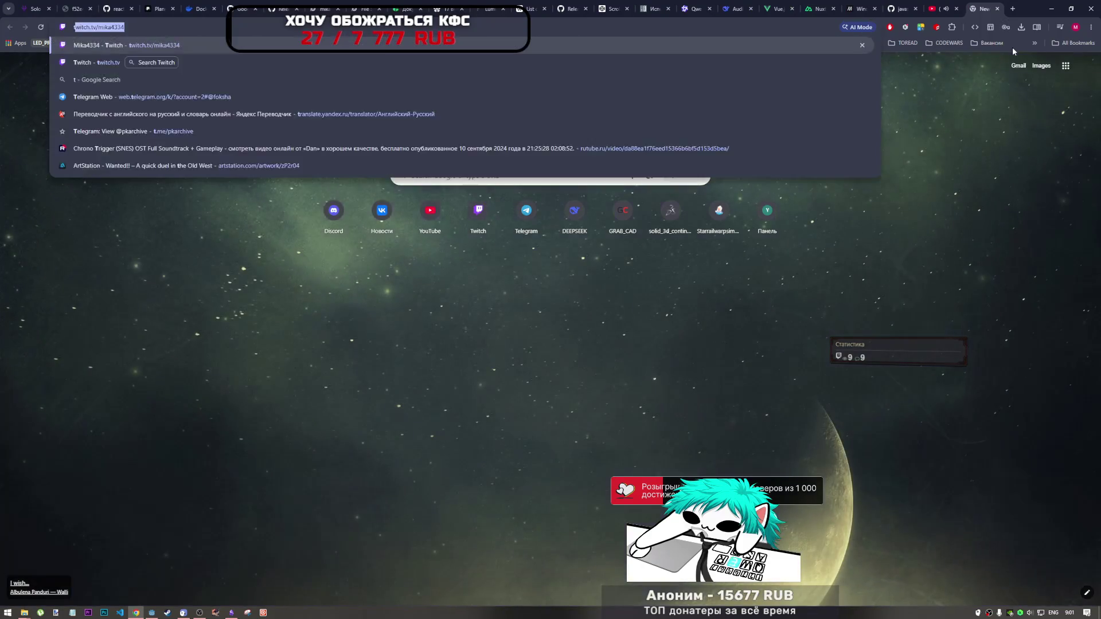
{"action": "type", "text": "he witne"}
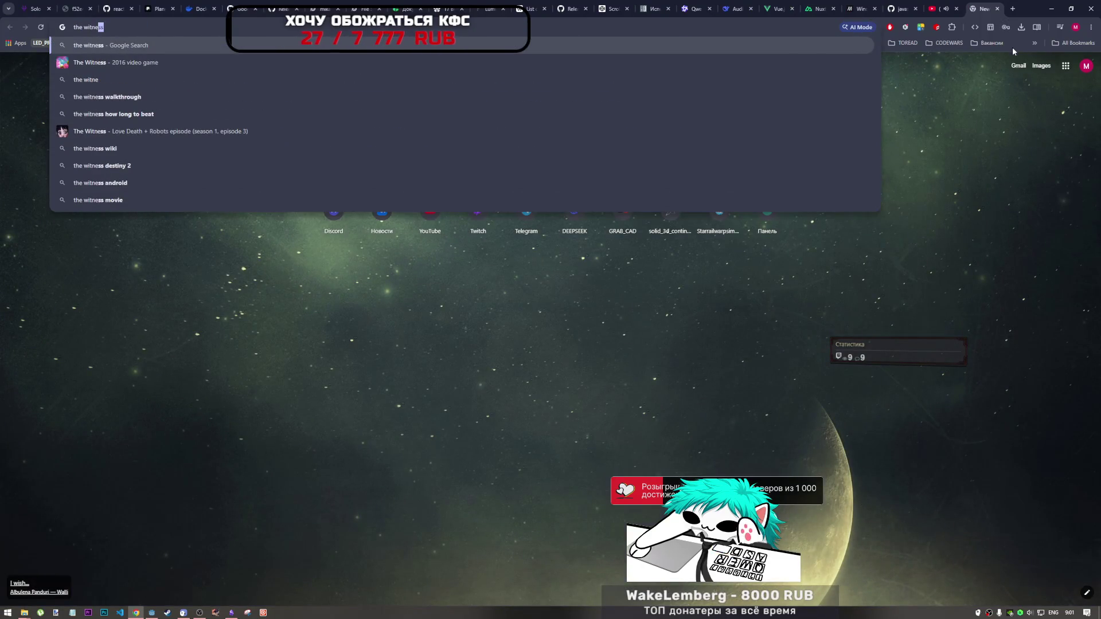
{"action": "type", "text": "ss game"}
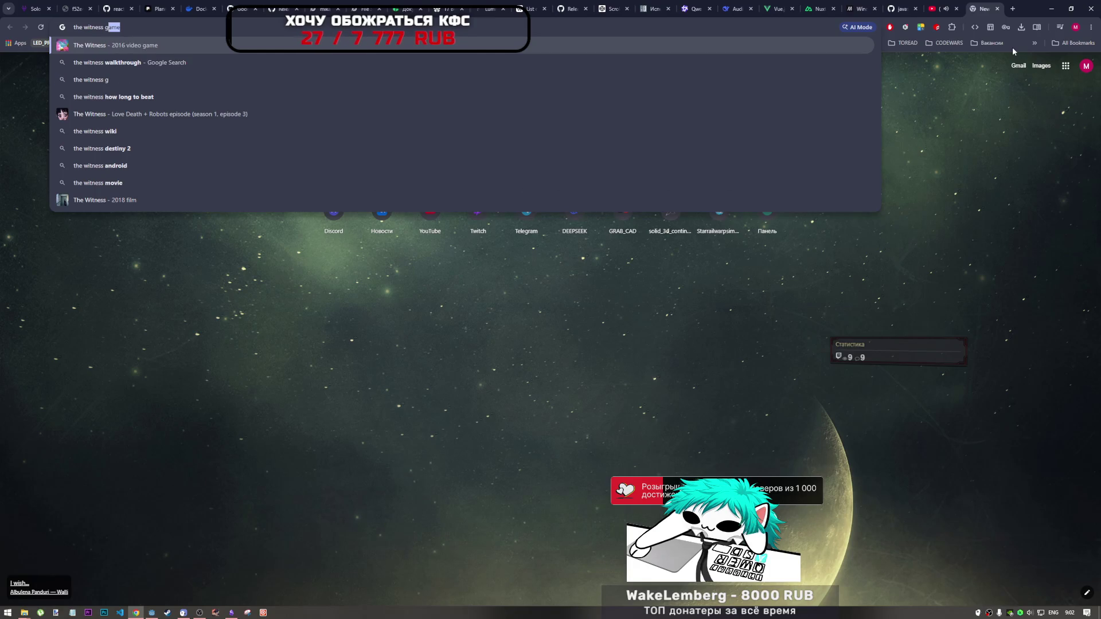
{"action": "key", "text": "Return"}
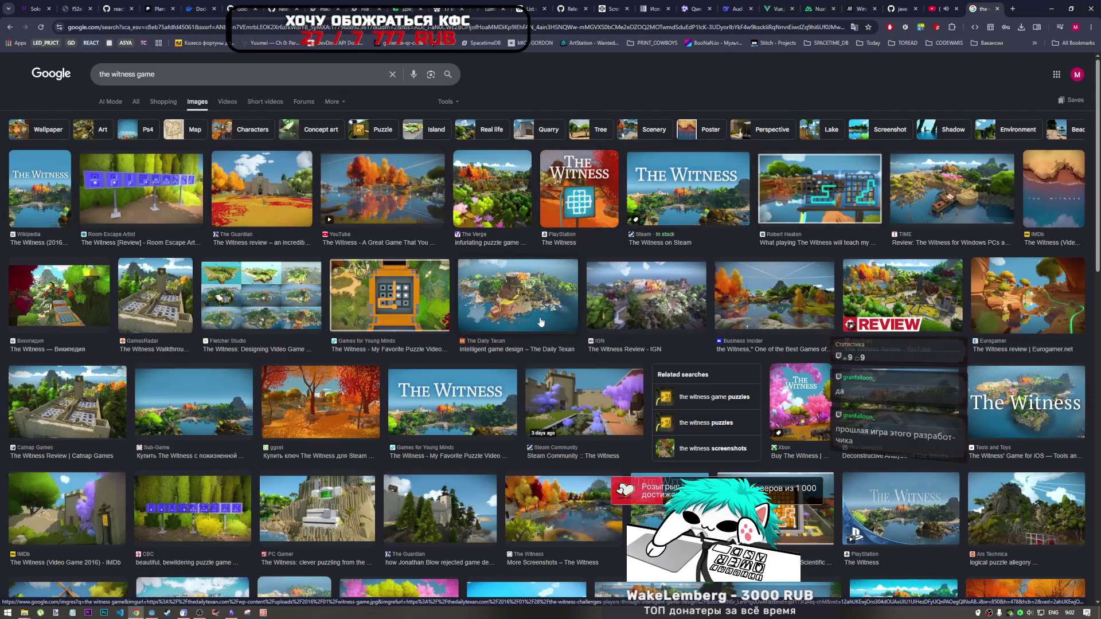
Preview The Daily Texan's aerial island screenshot of The Witness from the image results
{"action": "scroll", "coordinate": [514, 314], "scroll_direction": "down", "scroll_amount": 2}
{"action": "scroll", "coordinate": [514, 314], "scroll_direction": "down", "scroll_amount": 4}
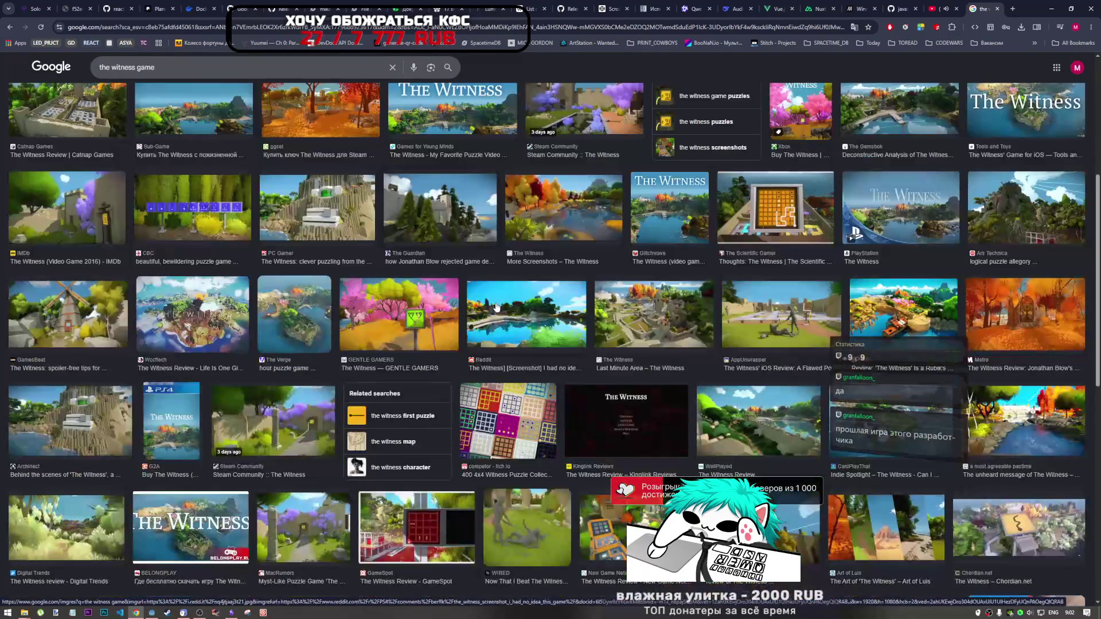
{"action": "scroll", "coordinate": [382, 325], "scroll_direction": "up", "scroll_amount": 4}
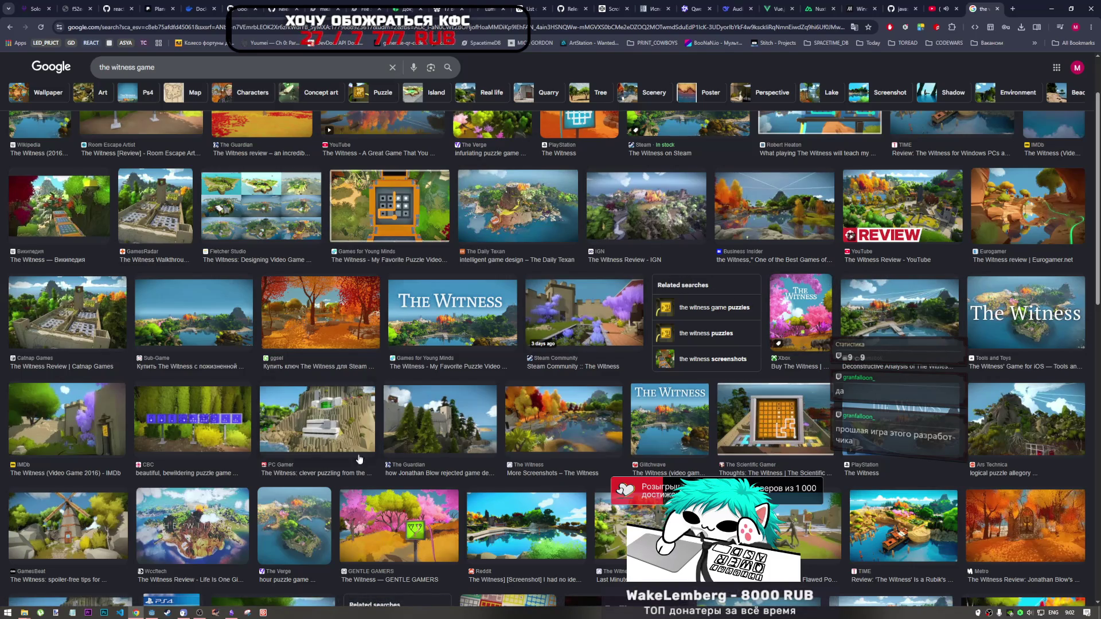
{"action": "left_click", "coordinate": [517, 207]}
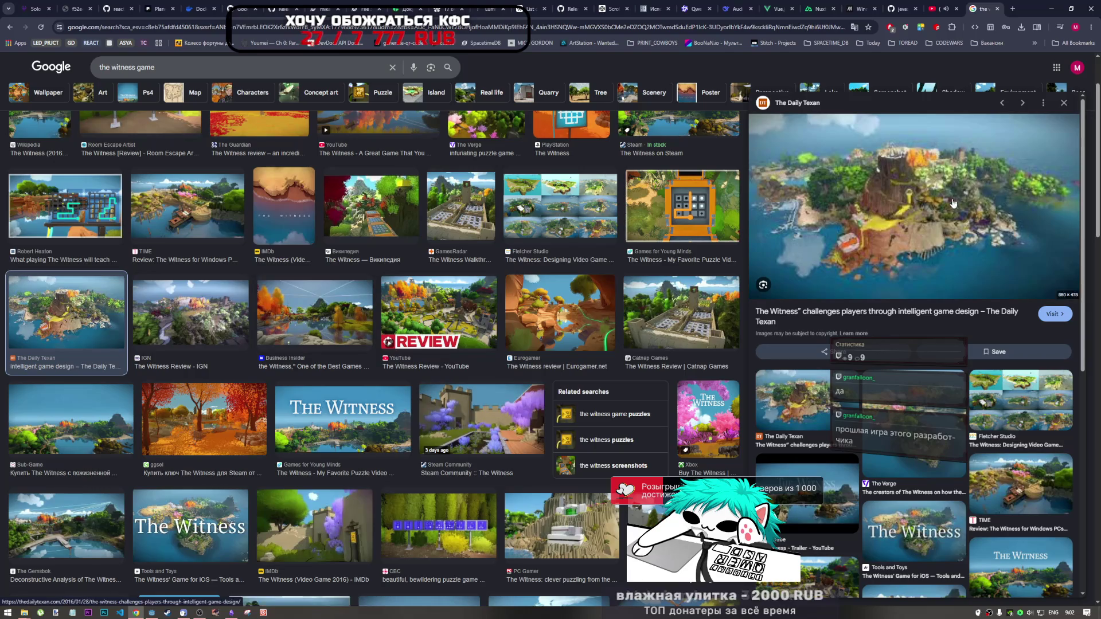
Preview the Fletcher Studio image, then TIME's review screenshot of The Witness
{"action": "left_click", "coordinate": [591, 228]}
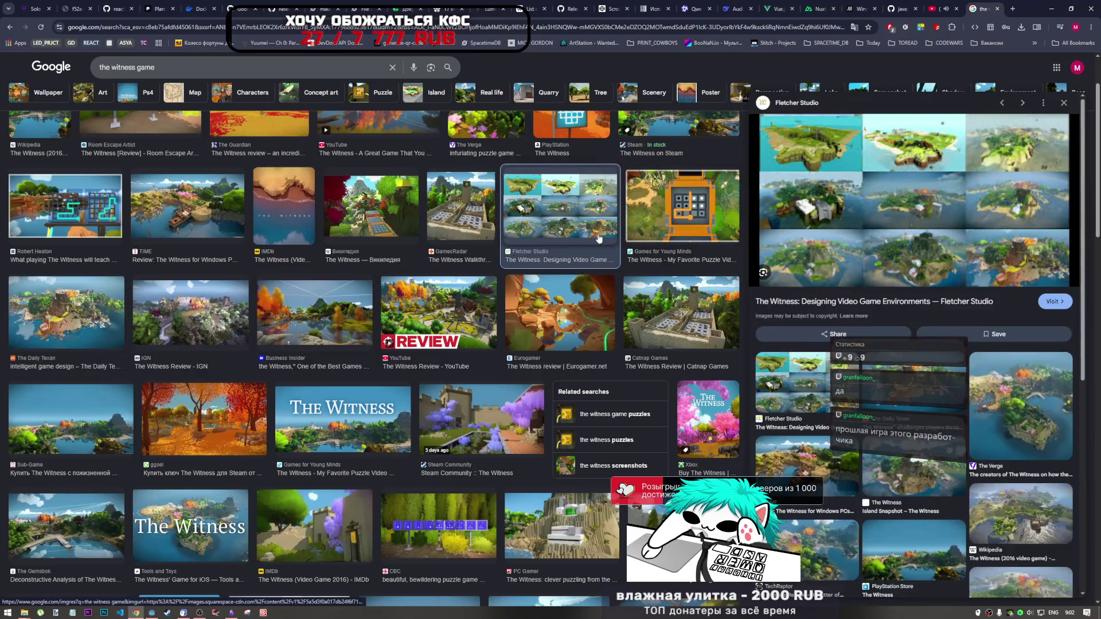
{"action": "left_click", "coordinate": [178, 219]}
{"action": "scroll", "coordinate": [280, 225], "scroll_direction": "up", "scroll_amount": 1}
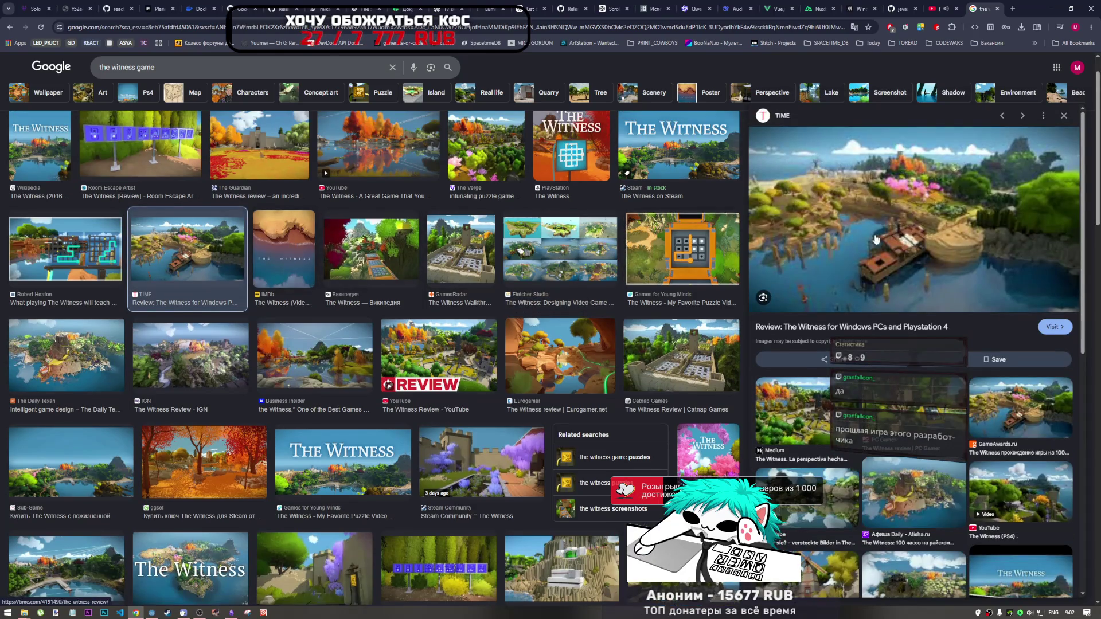
{"action": "scroll", "coordinate": [269, 400], "scroll_direction": "down", "scroll_amount": 5}
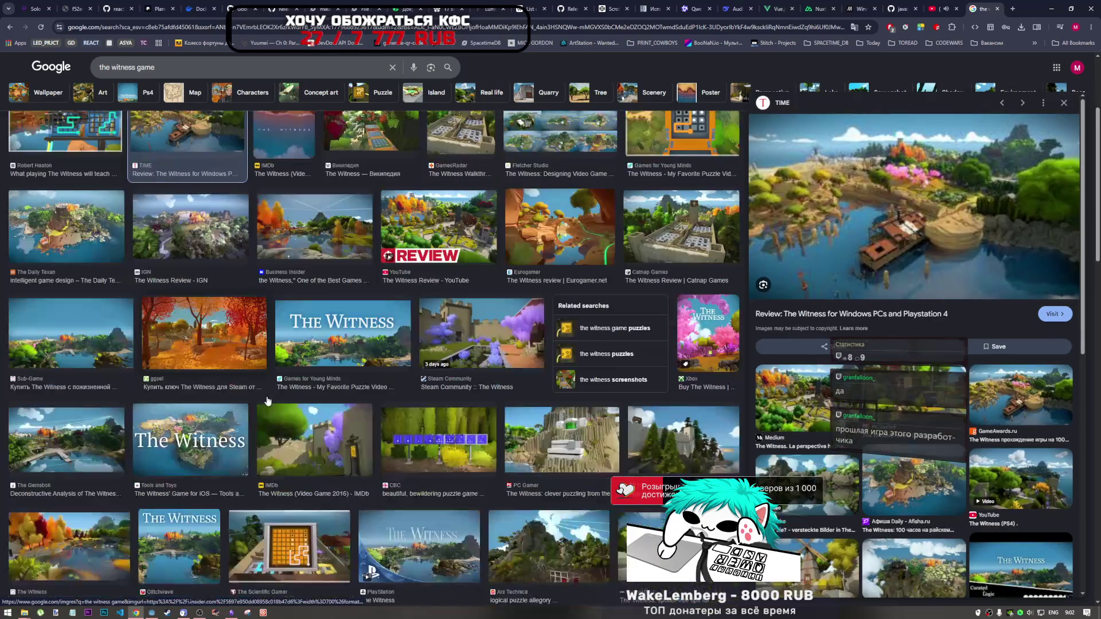
Scroll through the rest of The Witness image results
{"action": "scroll", "coordinate": [269, 400], "scroll_direction": "down", "scroll_amount": 2}
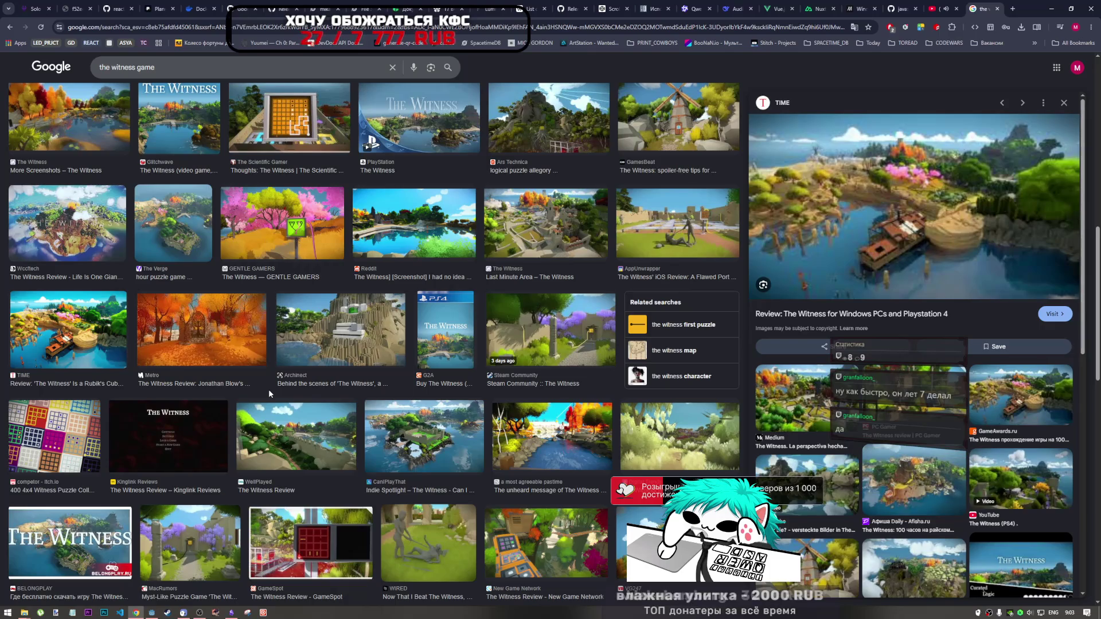
{"action": "scroll", "coordinate": [414, 316], "scroll_direction": "down", "scroll_amount": 3}
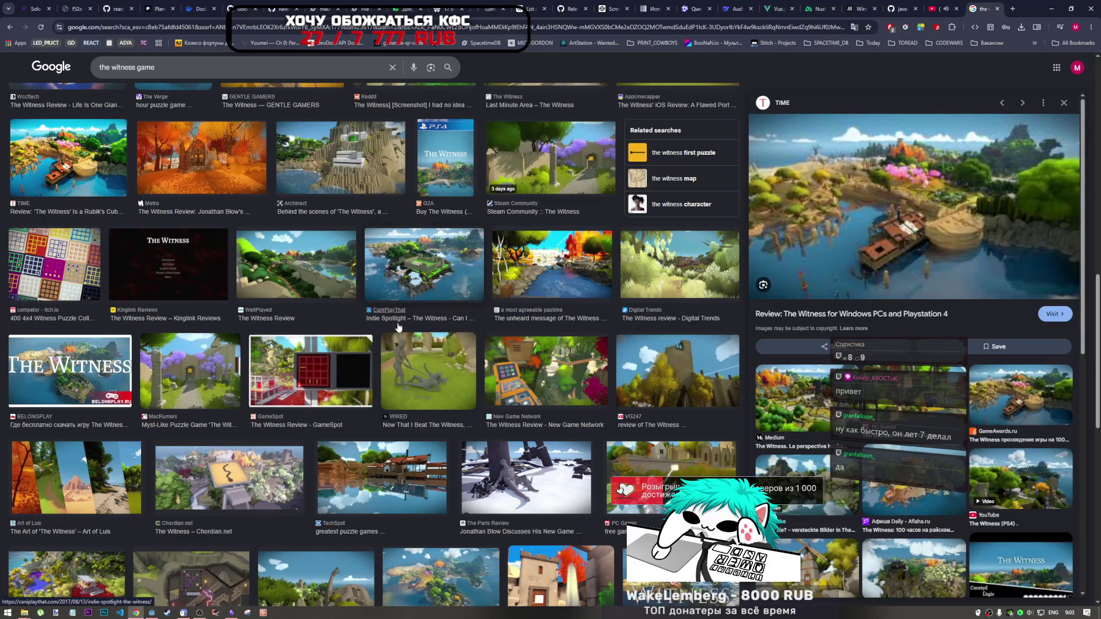
{"action": "scroll", "coordinate": [399, 327], "scroll_direction": "down", "scroll_amount": 3}
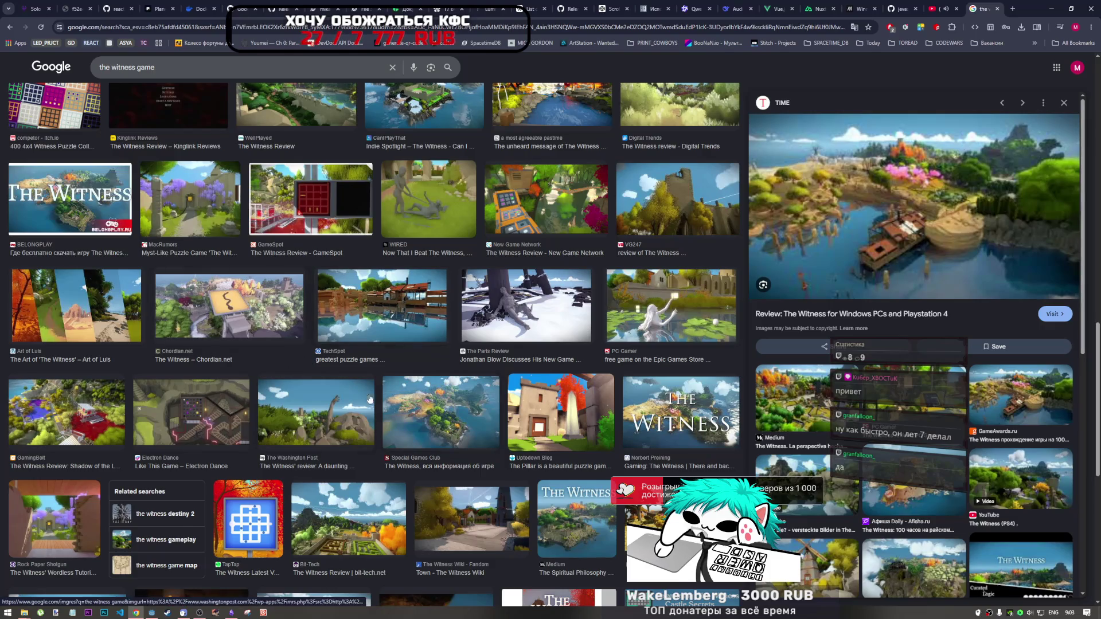
{"action": "scroll", "coordinate": [360, 404], "scroll_direction": "down", "scroll_amount": 1}
{"action": "scroll", "coordinate": [360, 401], "scroll_direction": "up", "scroll_amount": 5}
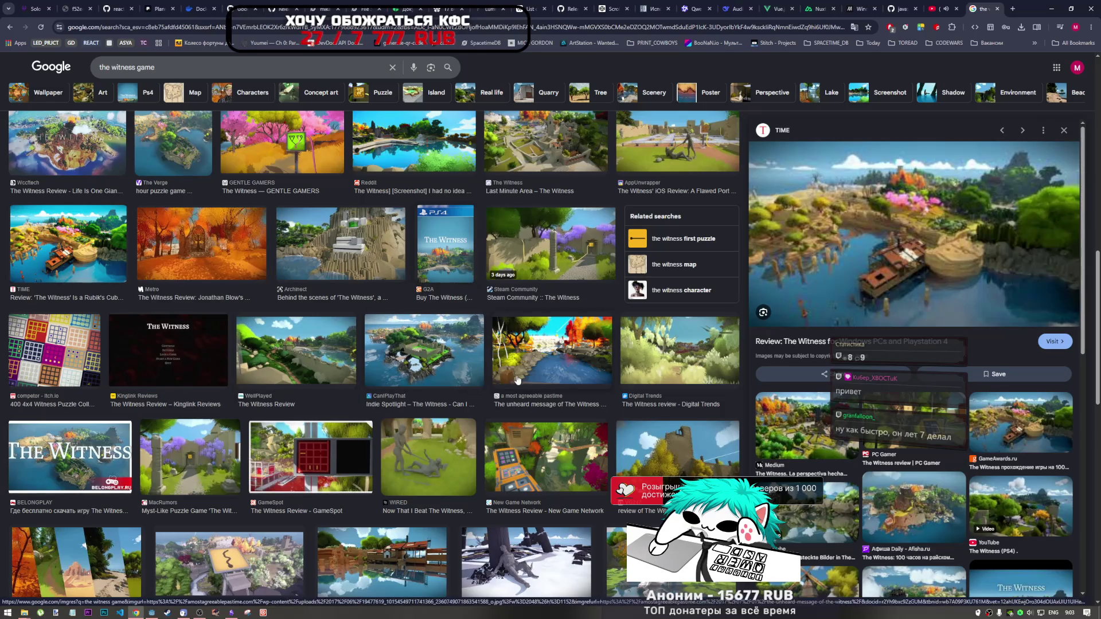
{"action": "scroll", "coordinate": [486, 366], "scroll_direction": "down", "scroll_amount": 5}
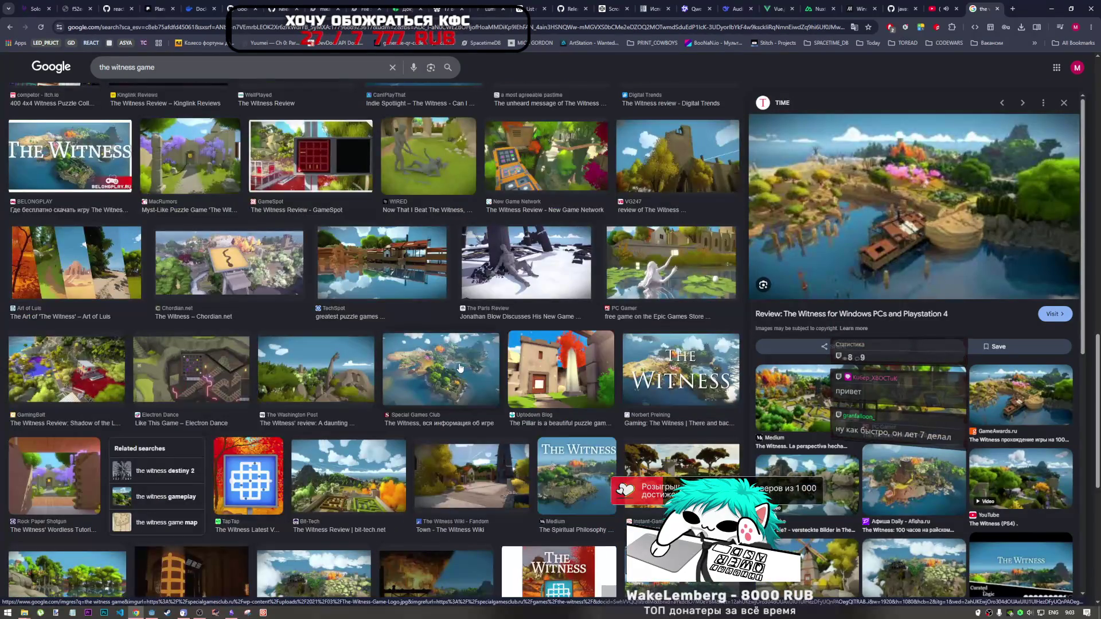
{"action": "scroll", "coordinate": [188, 383], "scroll_direction": "down", "scroll_amount": 7}
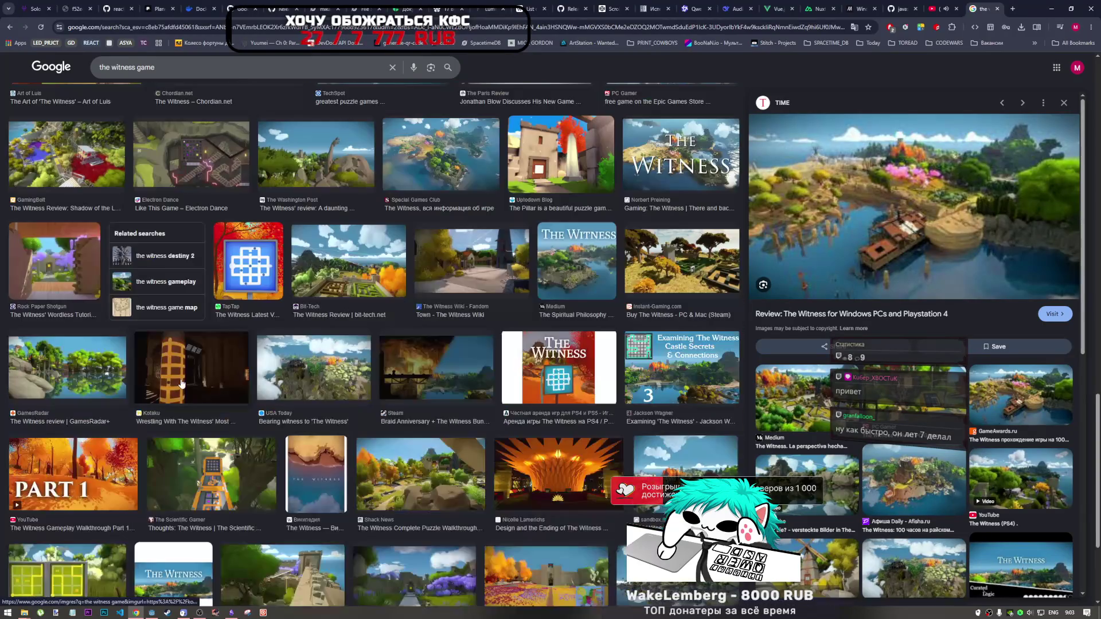
{"action": "scroll", "coordinate": [178, 386], "scroll_direction": "up", "scroll_amount": 12}
{"action": "scroll", "coordinate": [176, 388], "scroll_direction": "up", "scroll_amount": 5}
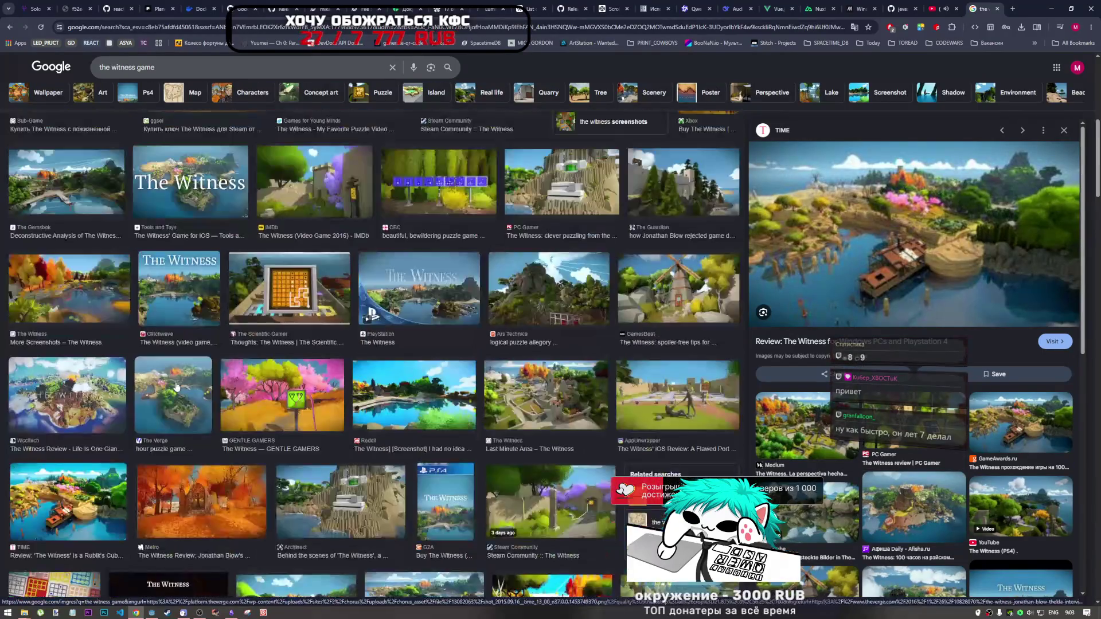
{"action": "scroll", "coordinate": [176, 388], "scroll_direction": "up", "scroll_amount": 3}
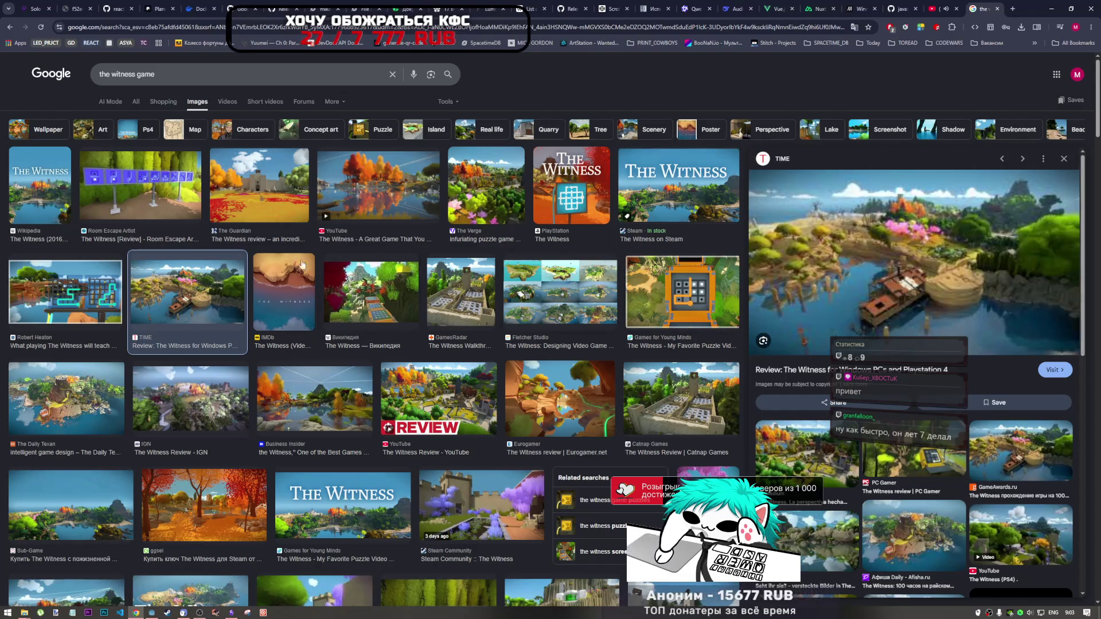
Close the image search tab, return to Godot, and run the project from main_game.gd
{"action": "left_click", "coordinate": [998, 9]}
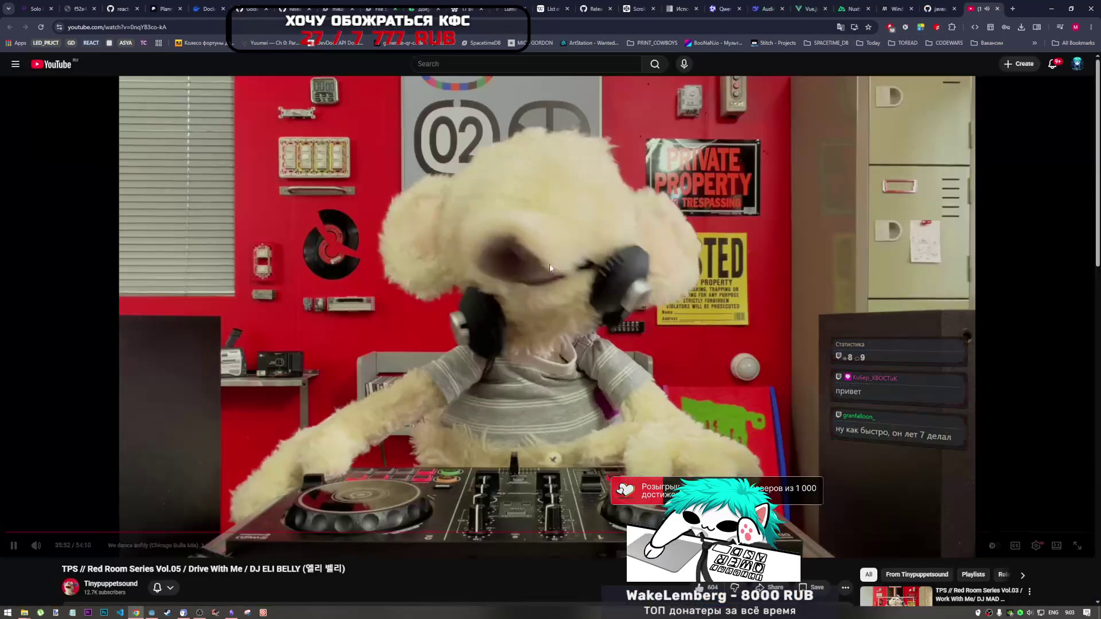
{"action": "left_click", "coordinate": [152, 608]}
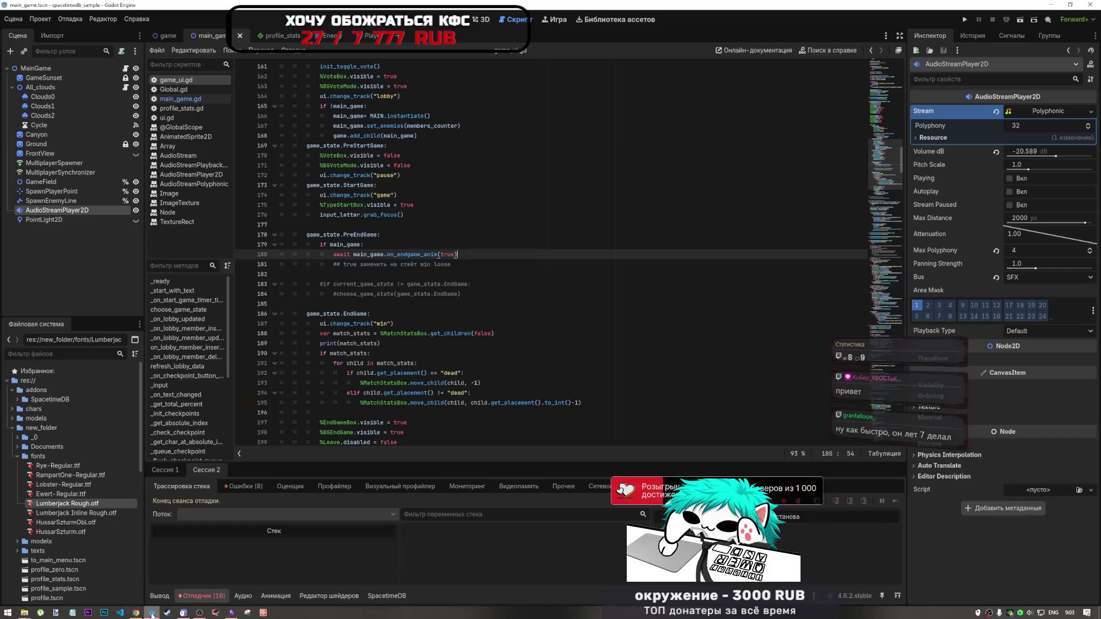
{"action": "left_click", "coordinate": [449, 275]}
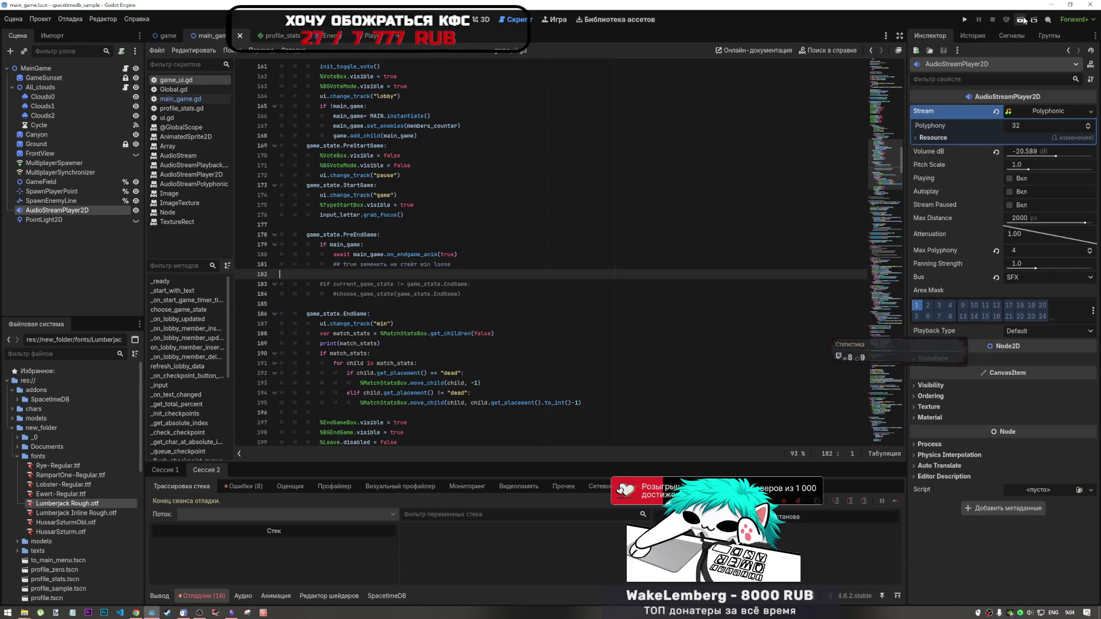
{"action": "left_click", "coordinate": [965, 19]}
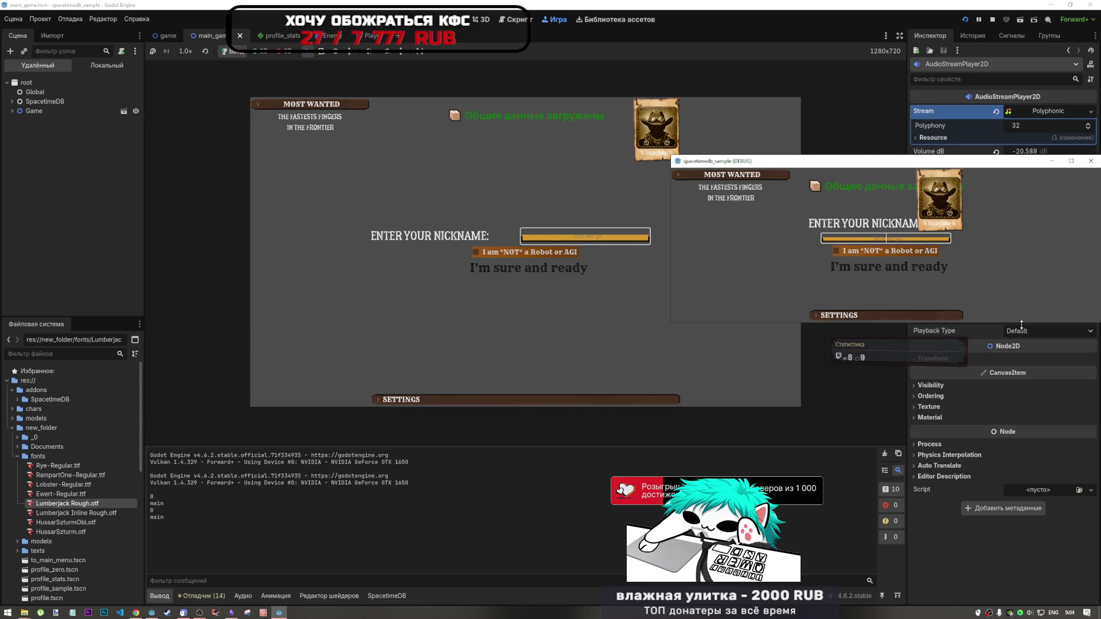
Enlarge the debug window, enter a nickname, tick 'I am NOT a Robot or AGI' and confirm
{"action": "left_click_drag", "start_coordinate": [1021, 325], "coordinate": [1021, 446]}
{"action": "mouse_move", "coordinate": [917, 167]}
{"action": "left_mouse_down"}
{"action": "mouse_move", "coordinate": [898, 180]}
{"action": "mouse_move", "coordinate": [901, 195]}
{"action": "left_mouse_up"}
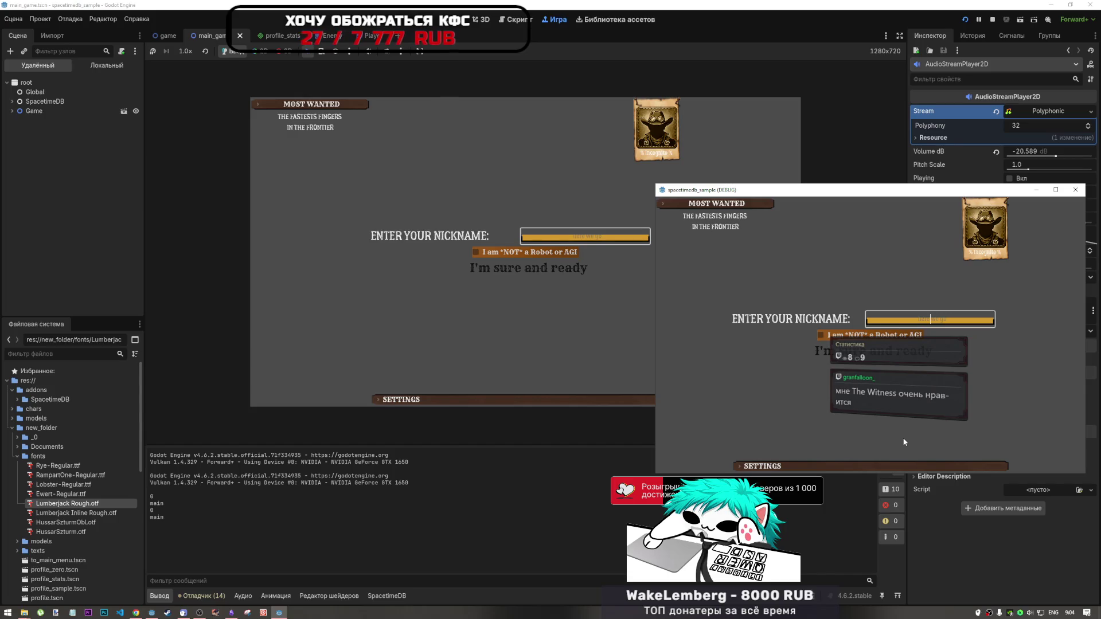
{"action": "key", "text": "alt+shift"}
{"action": "type", "text": "mmm"}
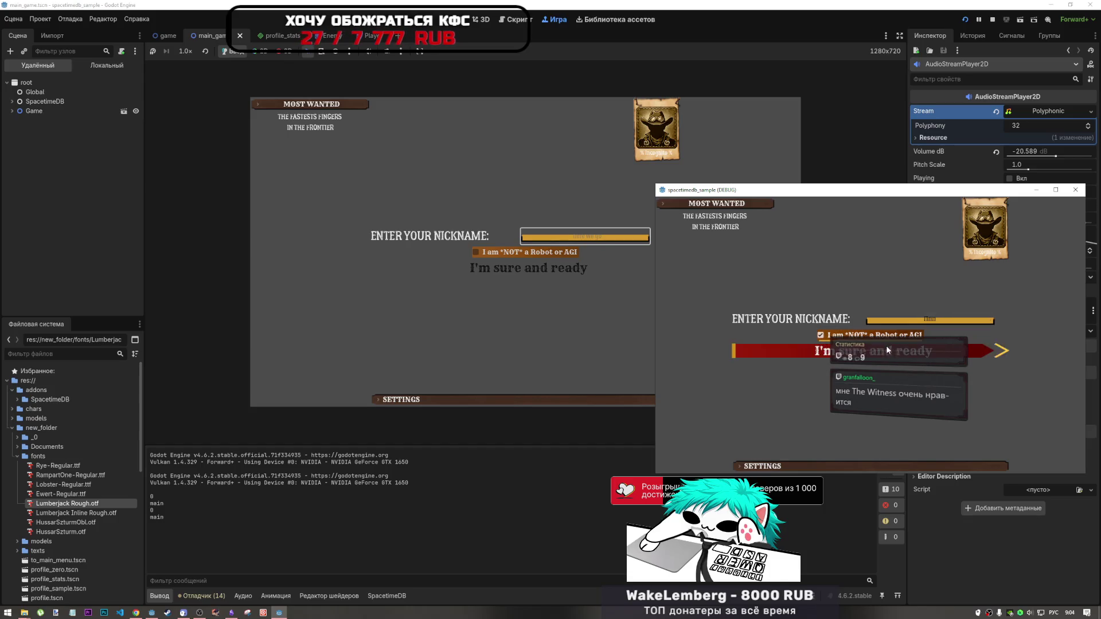
{"action": "left_click", "coordinate": [877, 347]}
{"action": "left_click", "coordinate": [609, 238]}
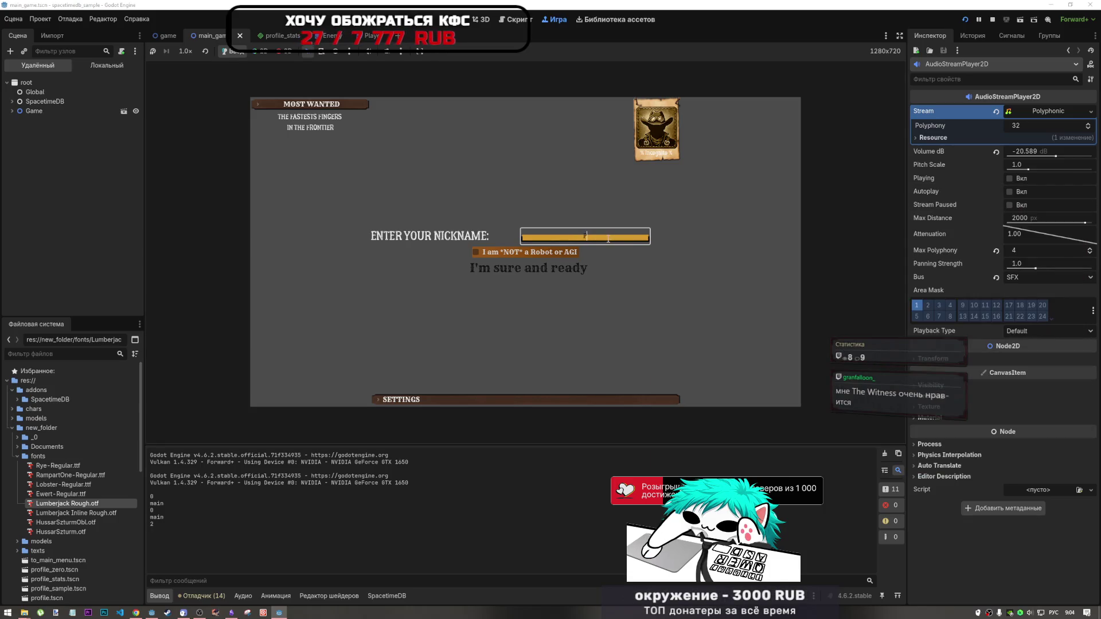
{"action": "type", "text": "ррр"}
{"action": "left_click", "coordinate": [545, 252]}
{"action": "left_click", "coordinate": [550, 266]}
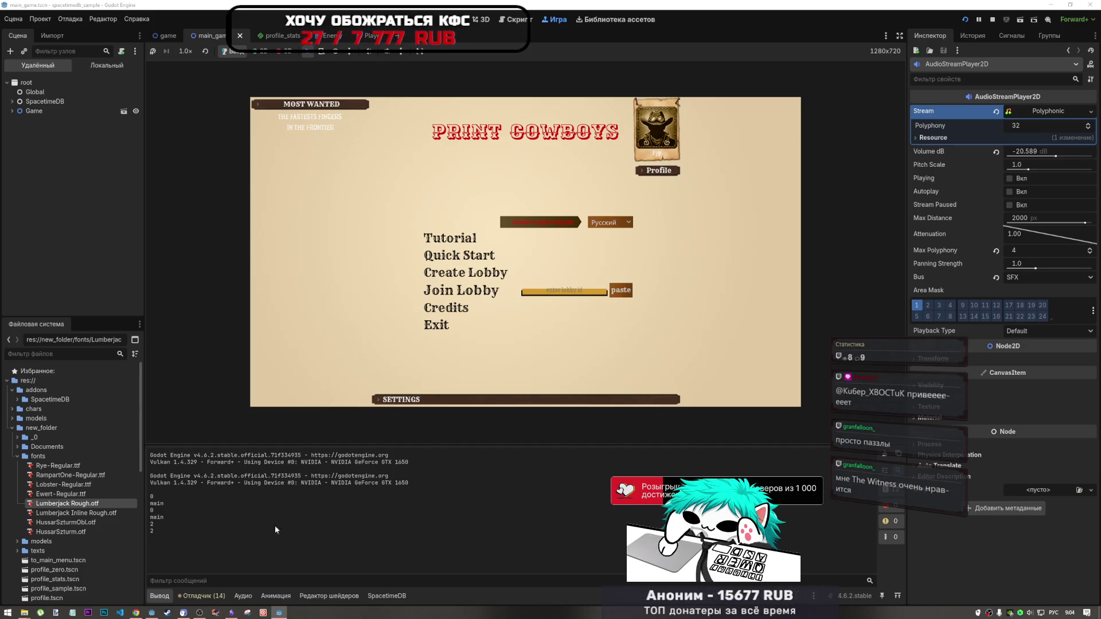
Create a lobby in the debug window and join it from the embedded game using its ID
{"action": "left_click", "coordinate": [281, 612]}
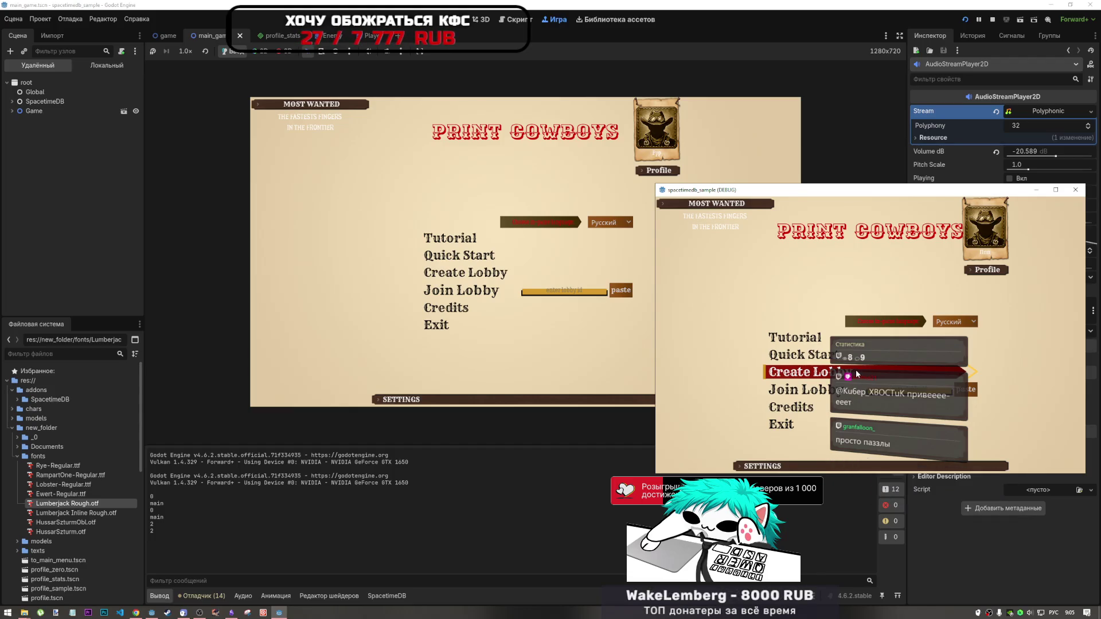
{"action": "left_click", "coordinate": [858, 373]}
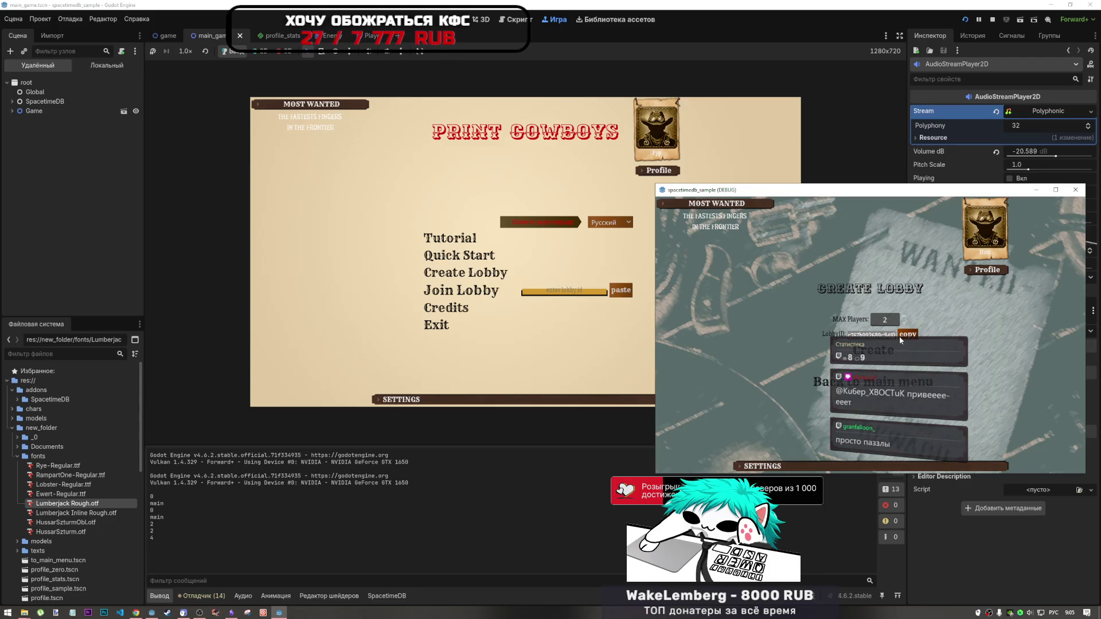
{"action": "left_click", "coordinate": [886, 350]}
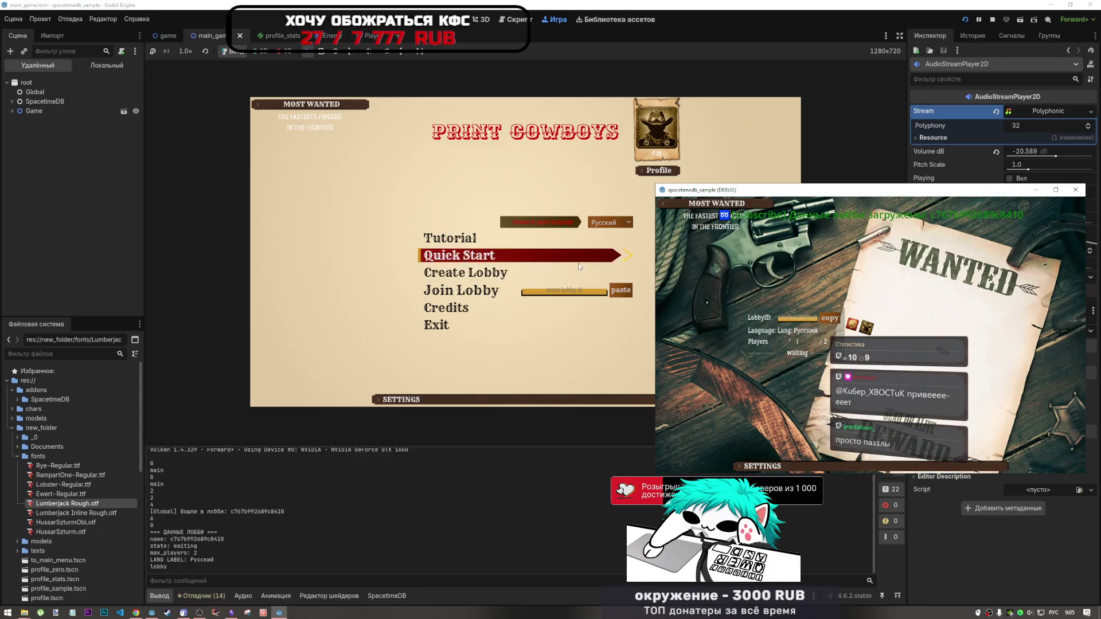
{"action": "left_click", "coordinate": [620, 290]}
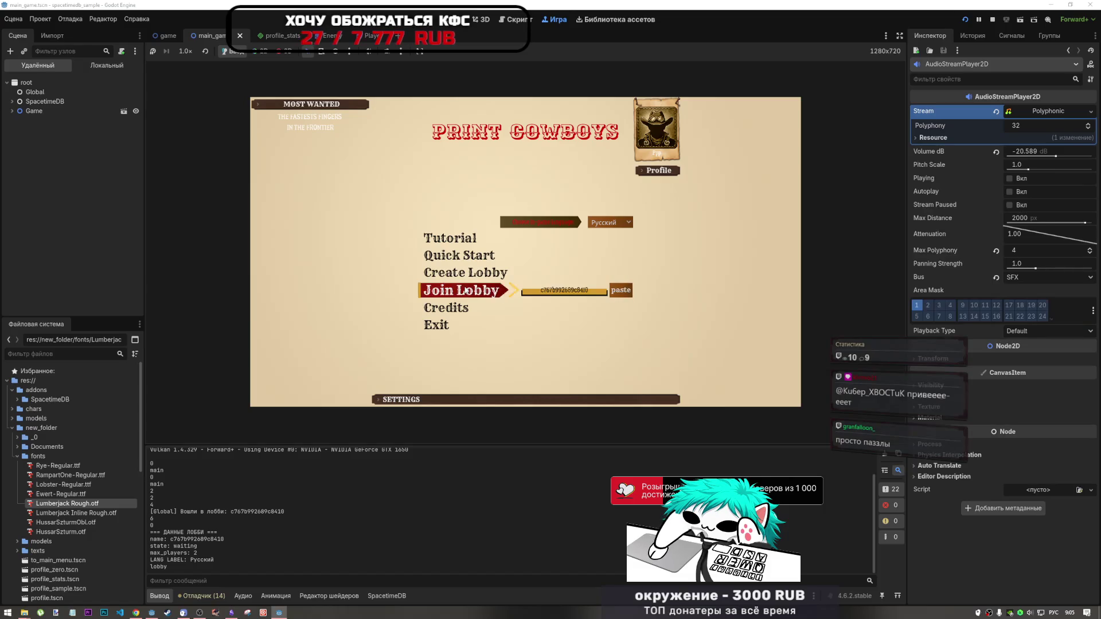
{"action": "left_click", "coordinate": [467, 291]}
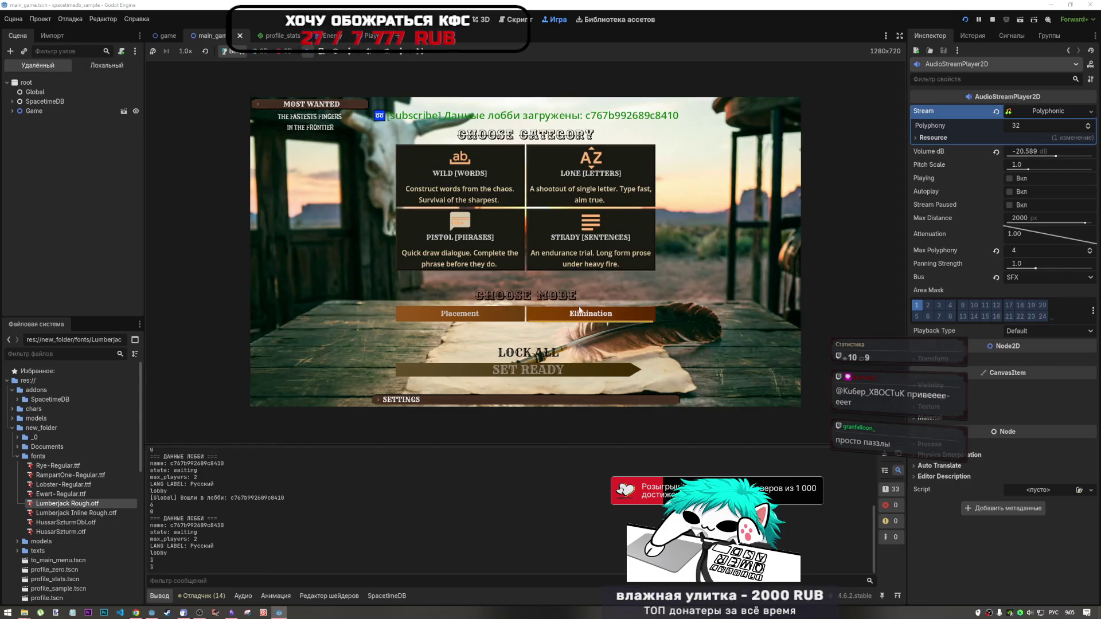
Lock all choices in both game instances, then type the duel phrases starting with 'моряк смотрит в бинокль'
{"action": "left_click", "coordinate": [279, 612]}
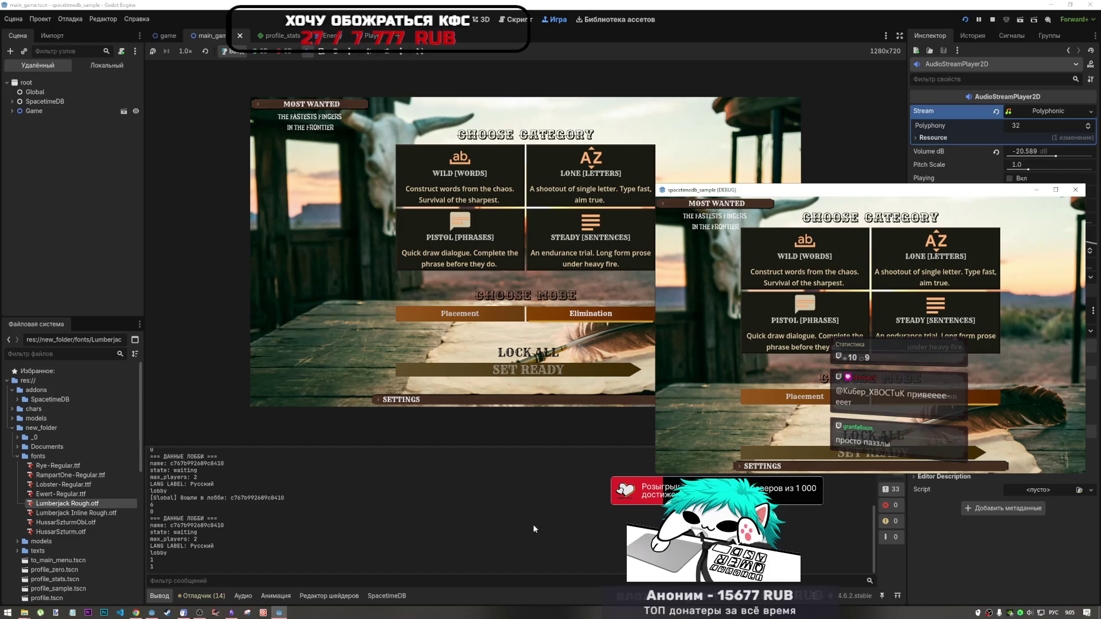
{"action": "left_click", "coordinate": [893, 438]}
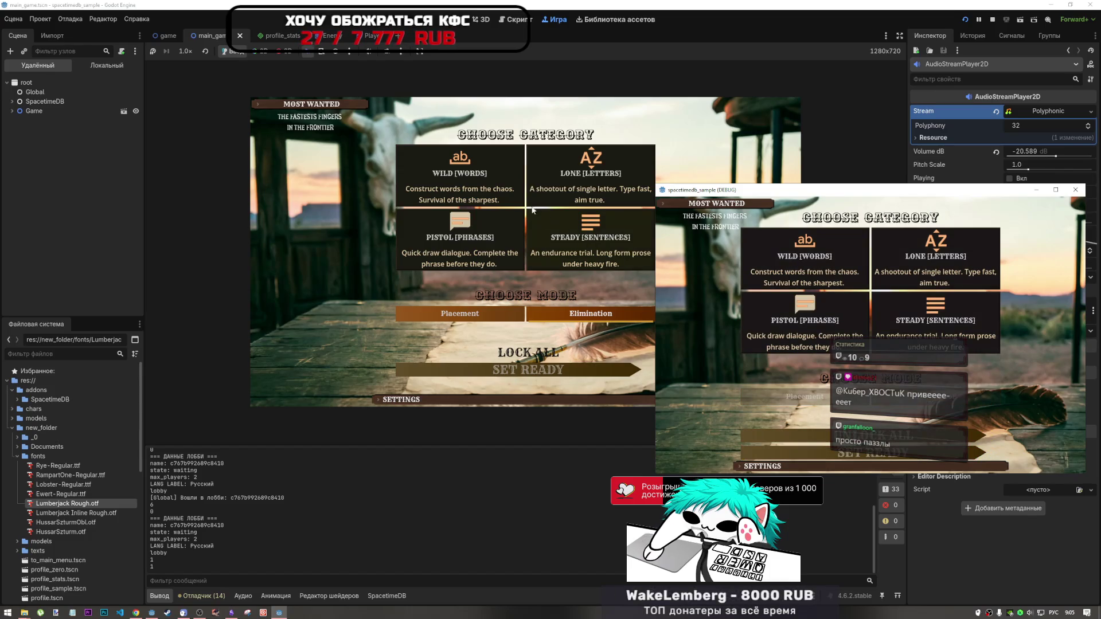
{"action": "left_click", "coordinate": [502, 259]}
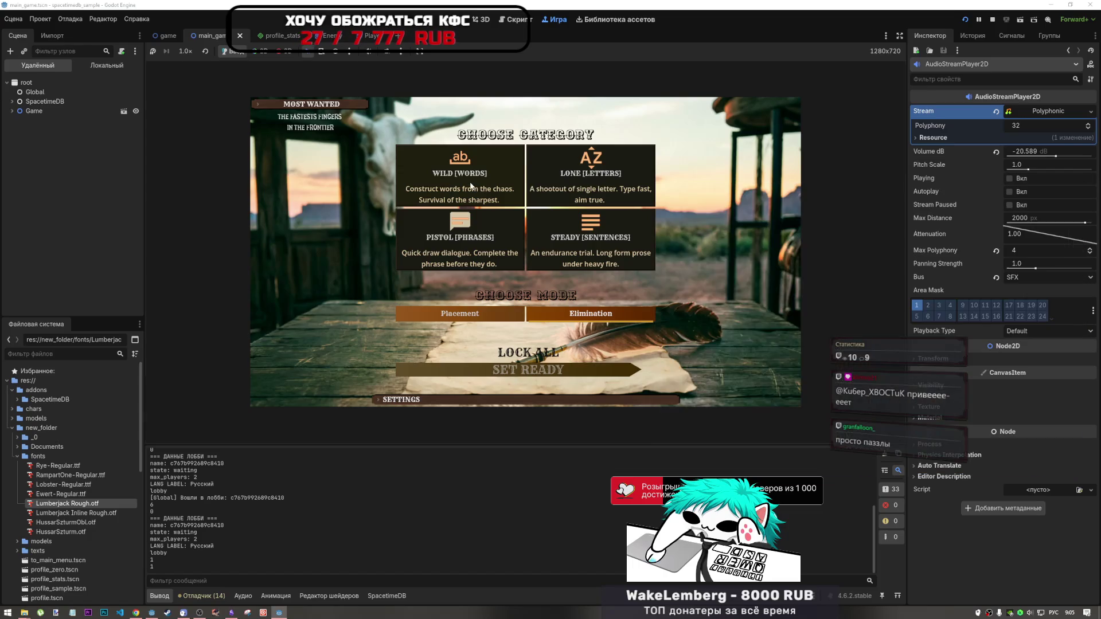
{"action": "left_click", "coordinate": [528, 353]}
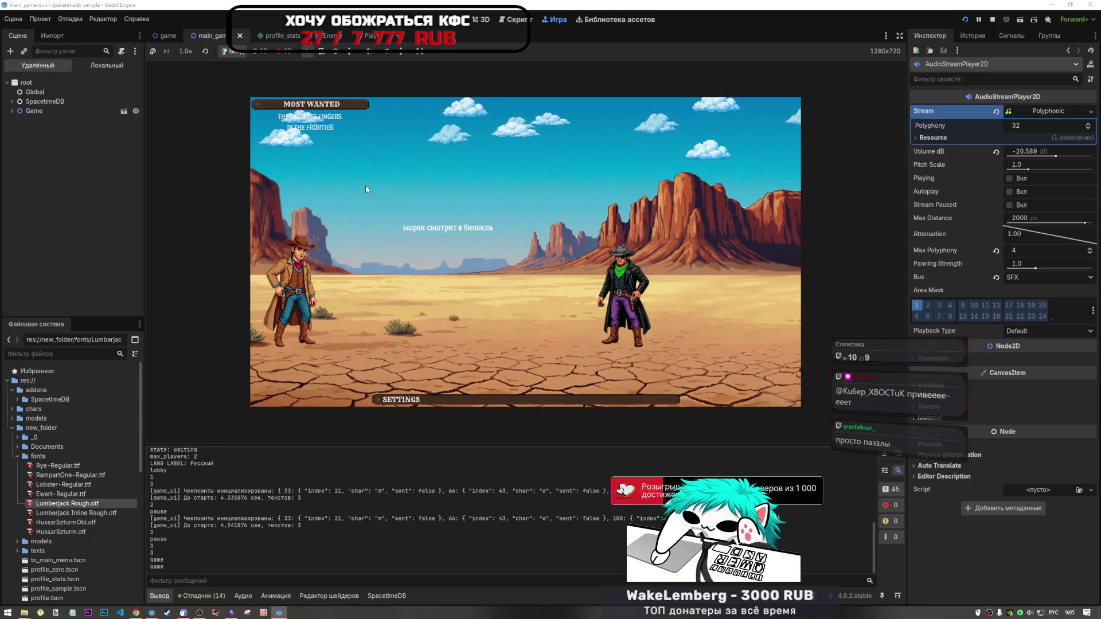
{"action": "type", "text": "моряк с"}
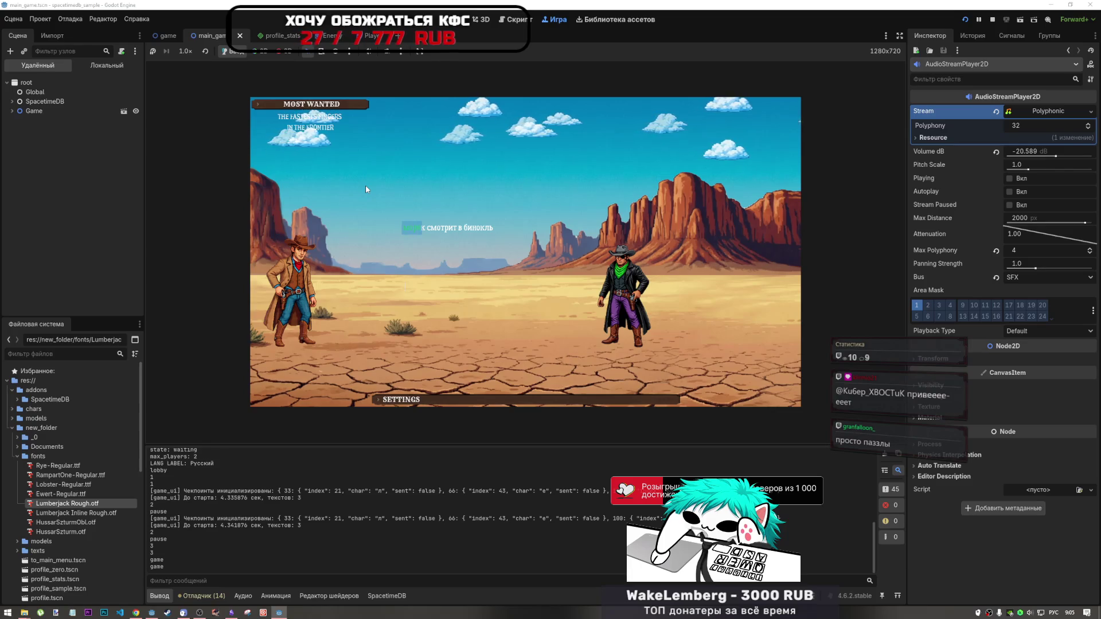
{"action": "type", "text": "мотрит в б"}
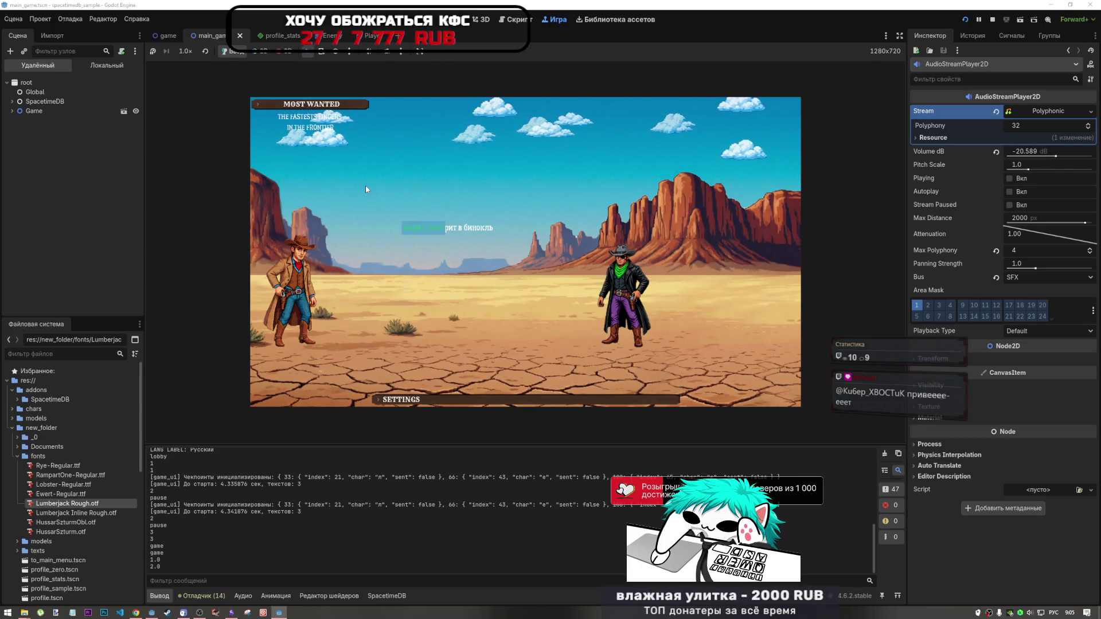
{"action": "type", "text": "инокль"}
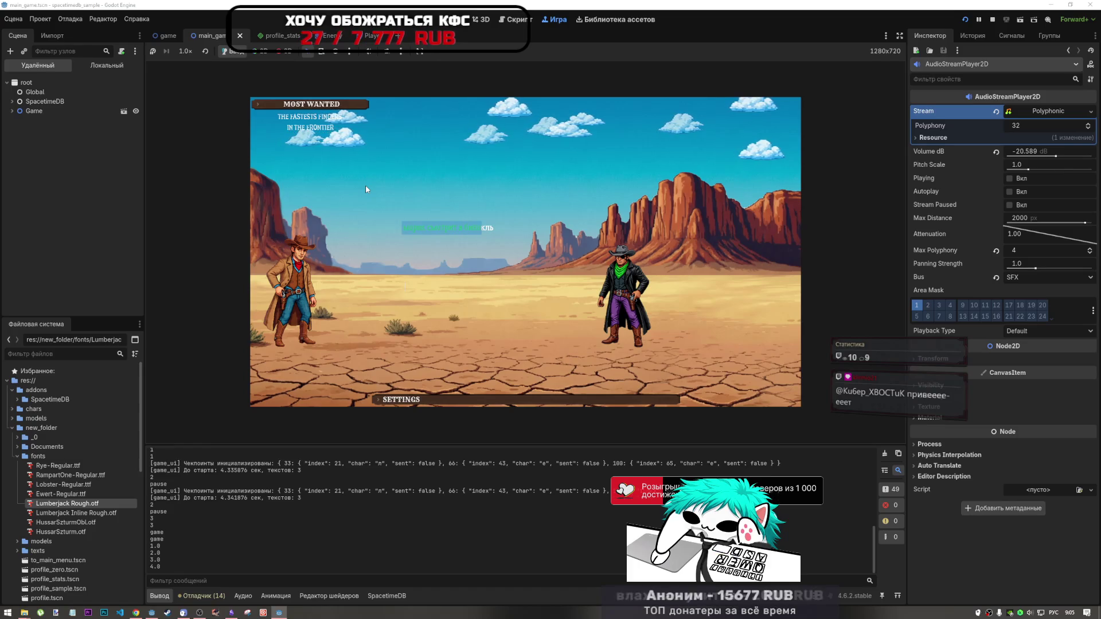
{"action": "type", "text": "жаворон"}
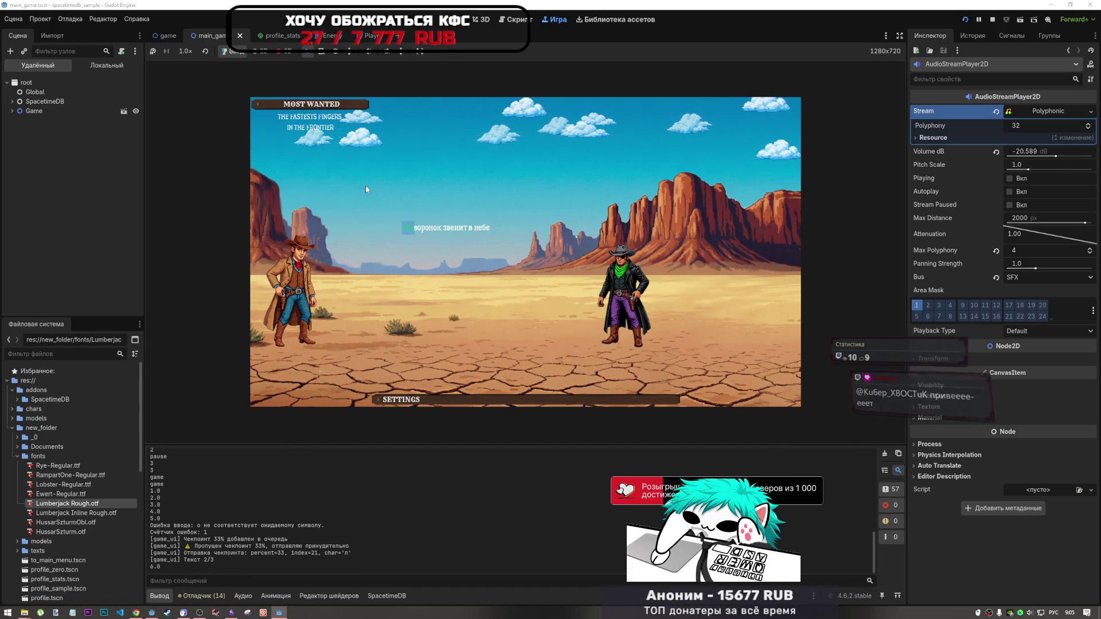
{"action": "type", "text": "ок вз"}
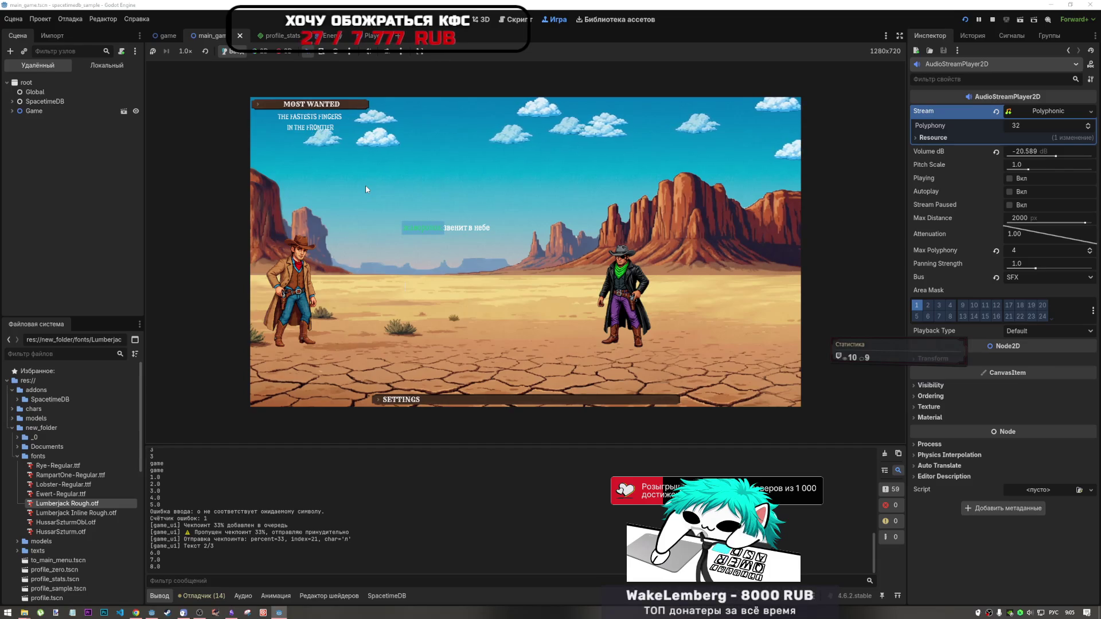
{"action": "type", "text": "венит в небе"}
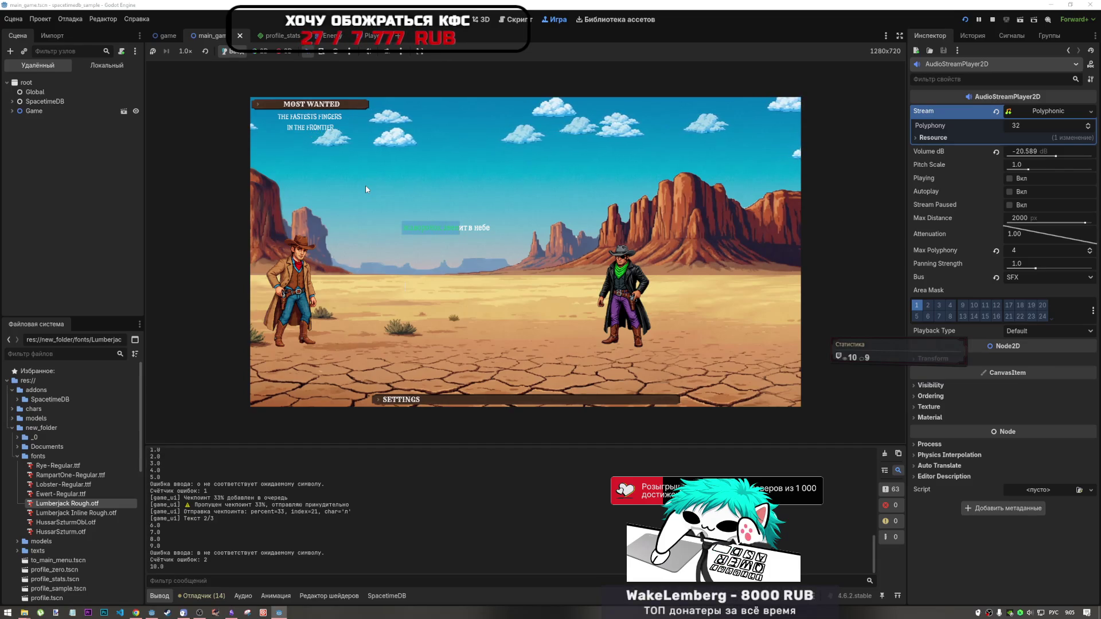
{"action": "type", "text": "л"}
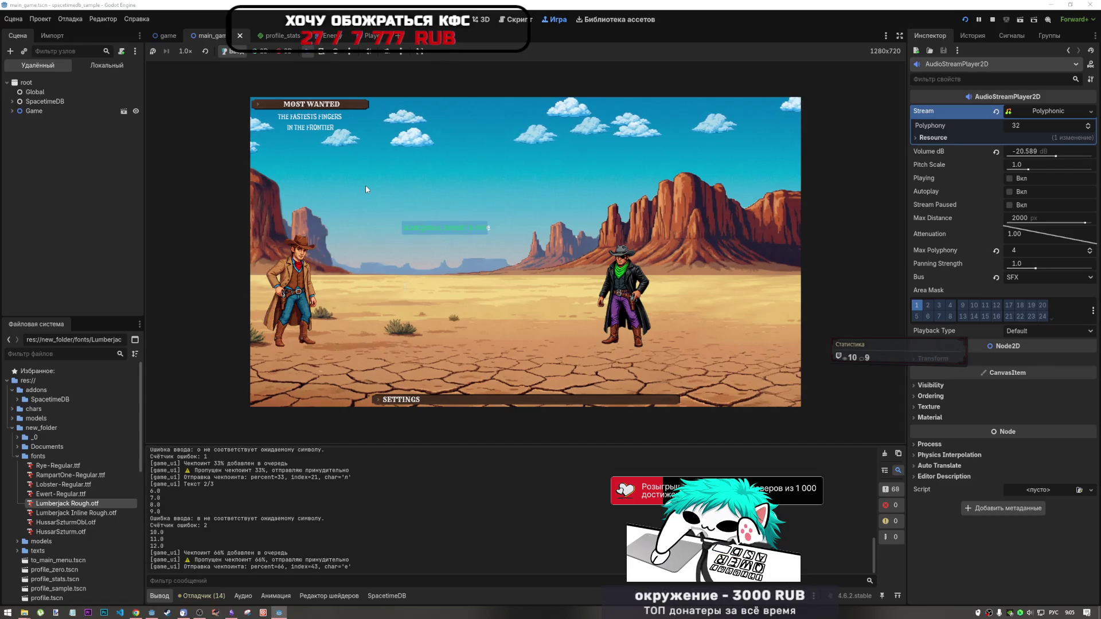
{"action": "type", "text": "е"}
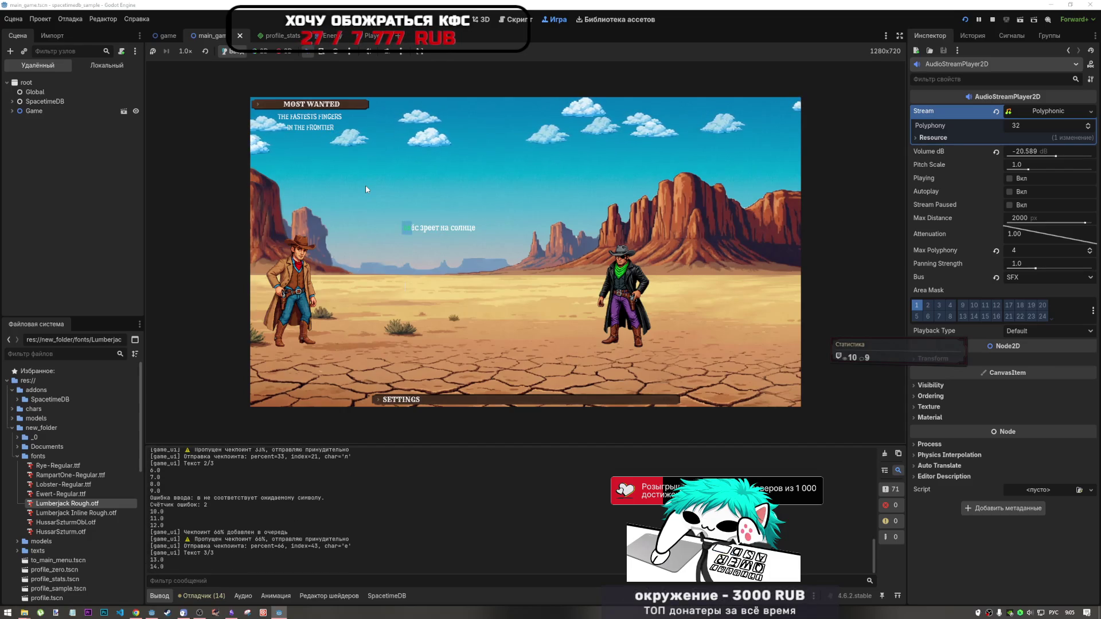
{"action": "type", "text": "с зреет на с"}
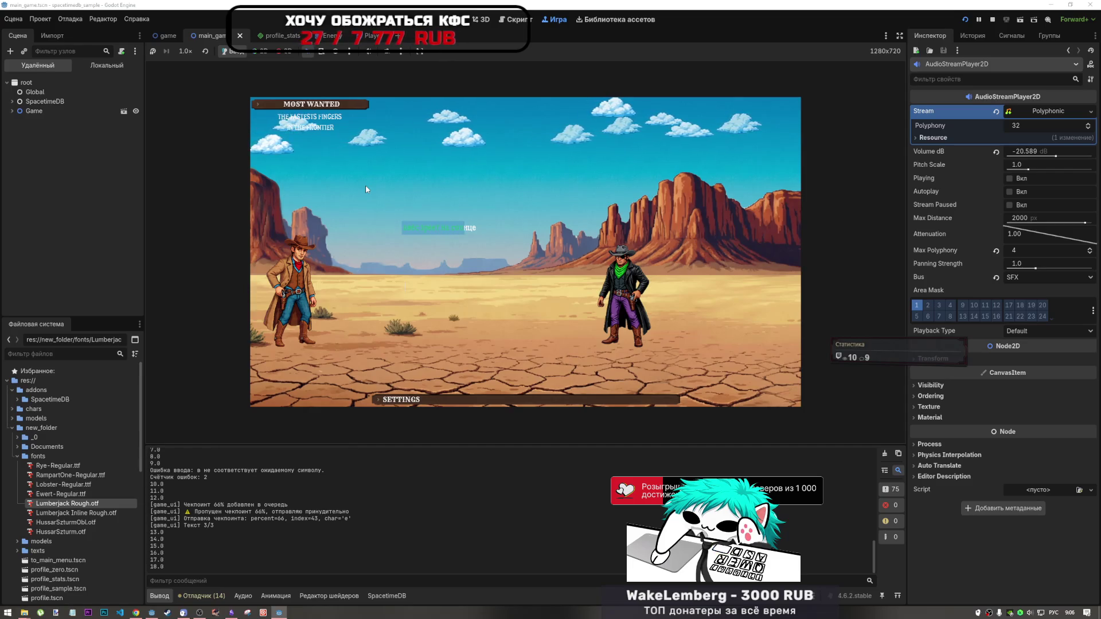
{"action": "type", "text": "олнце"}
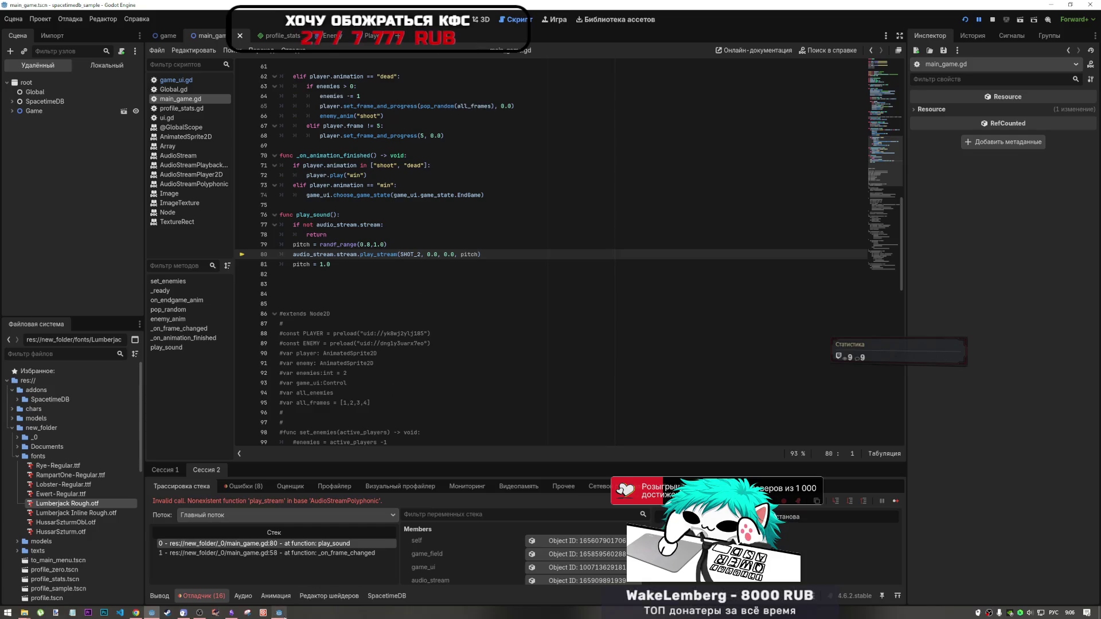
Bring the main_game.gd script editor forward and go to failing line 80
{"action": "left_click", "coordinate": [285, 599]}
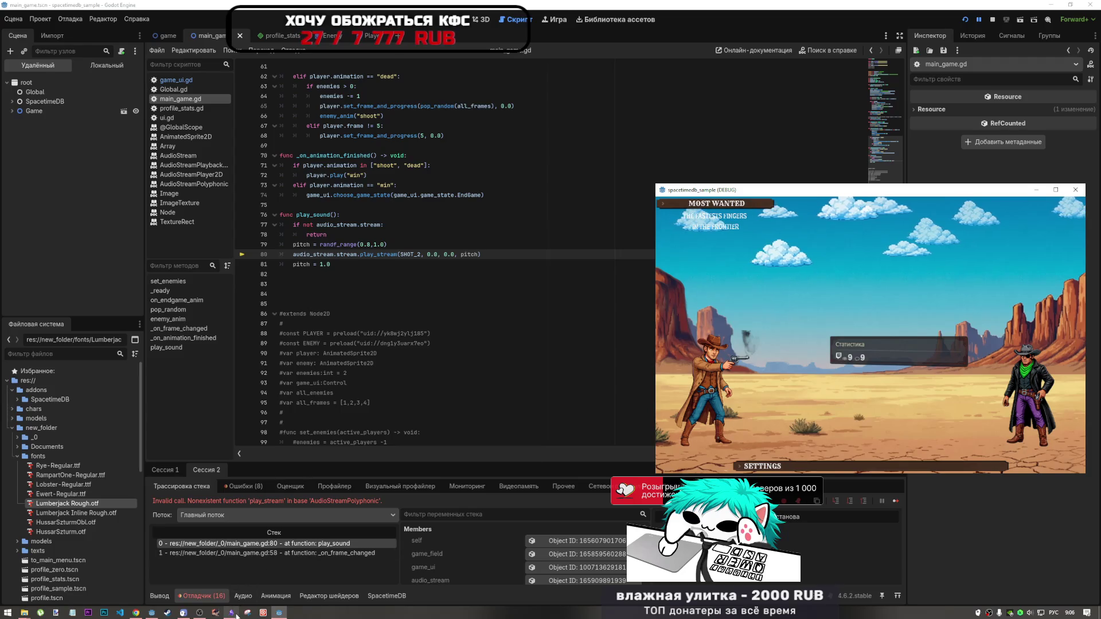
{"action": "mouse_move", "coordinate": [153, 615]}
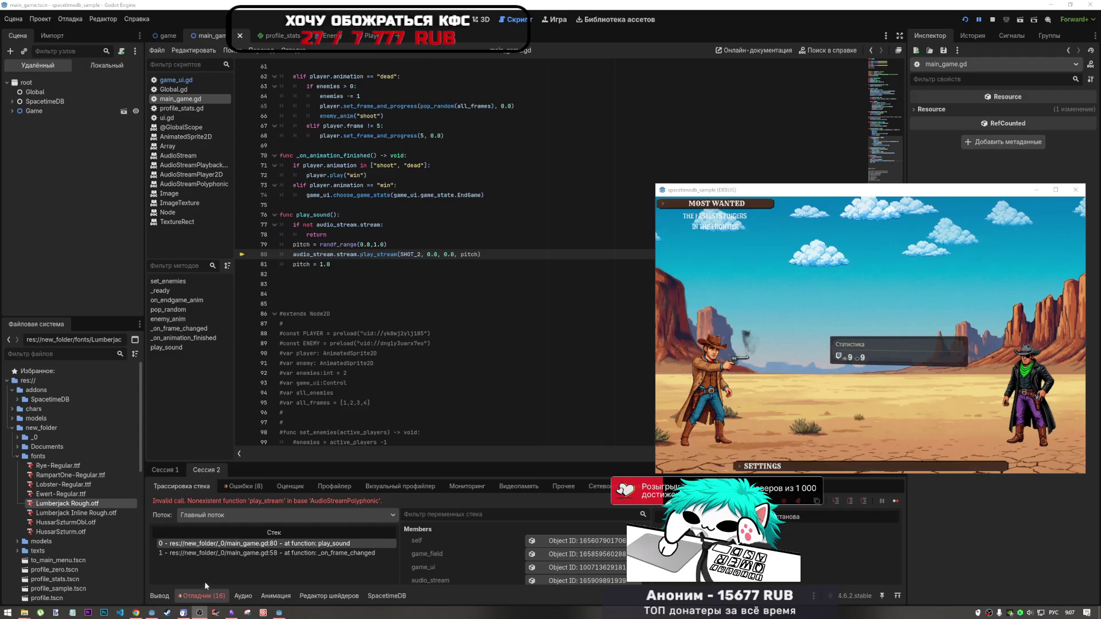
{"action": "left_click", "coordinate": [591, 395]}
{"action": "left_click", "coordinate": [414, 375]}
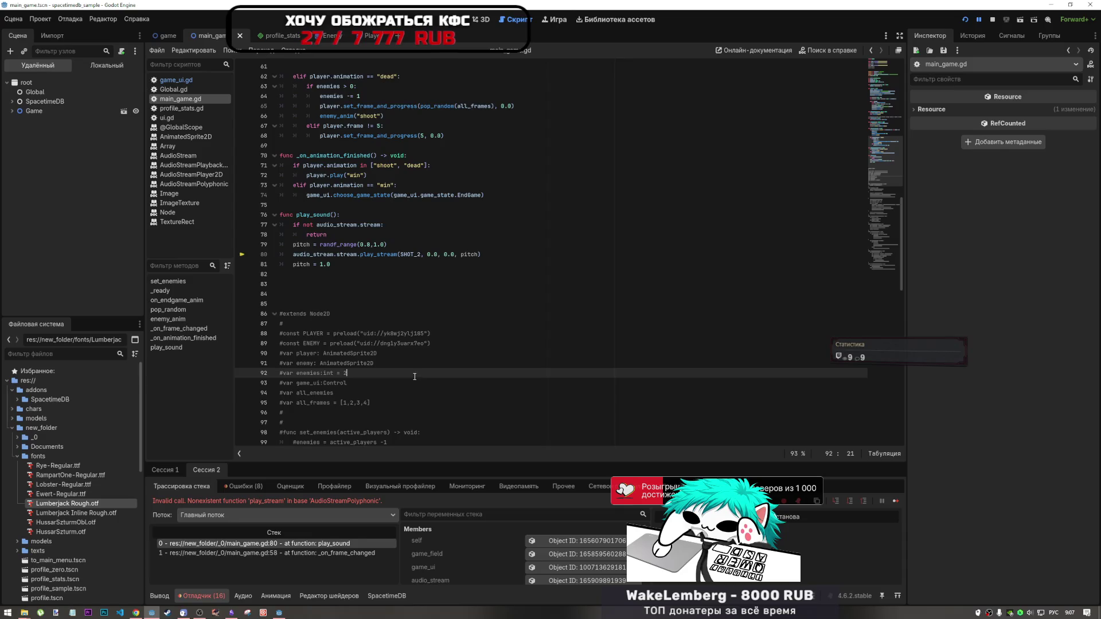
{"action": "scroll", "coordinate": [415, 376], "scroll_direction": "up", "scroll_amount": 3}
{"action": "left_click", "coordinate": [502, 344]}
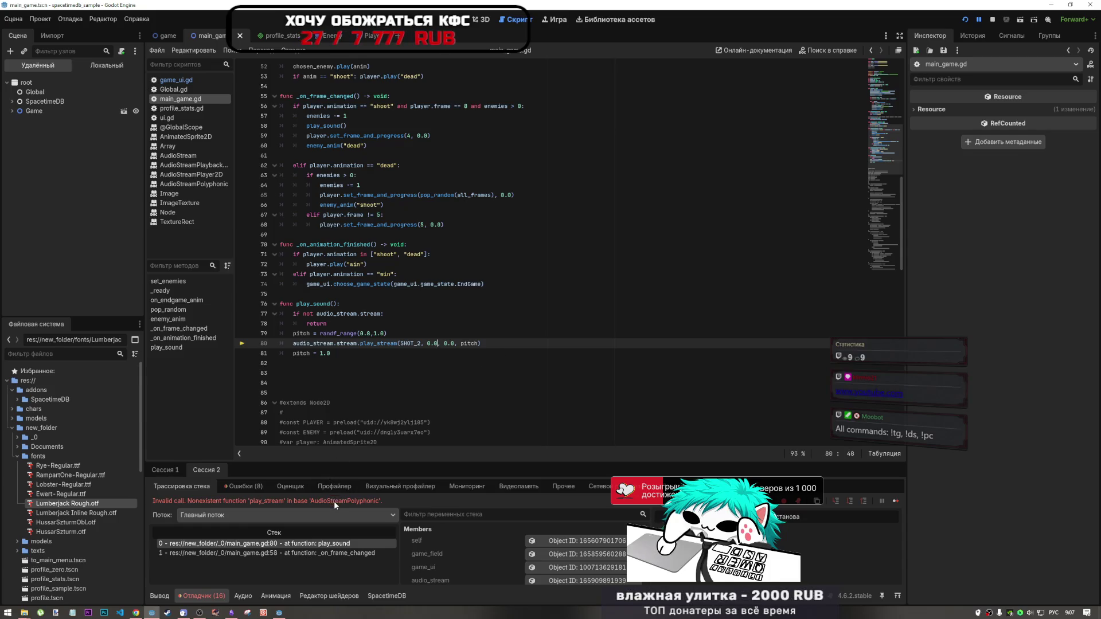
Inspect the stream access on line 80, then copy the whole main_game.gd script
{"action": "left_click_drag", "start_coordinate": [322, 343], "coordinate": [356, 343]}
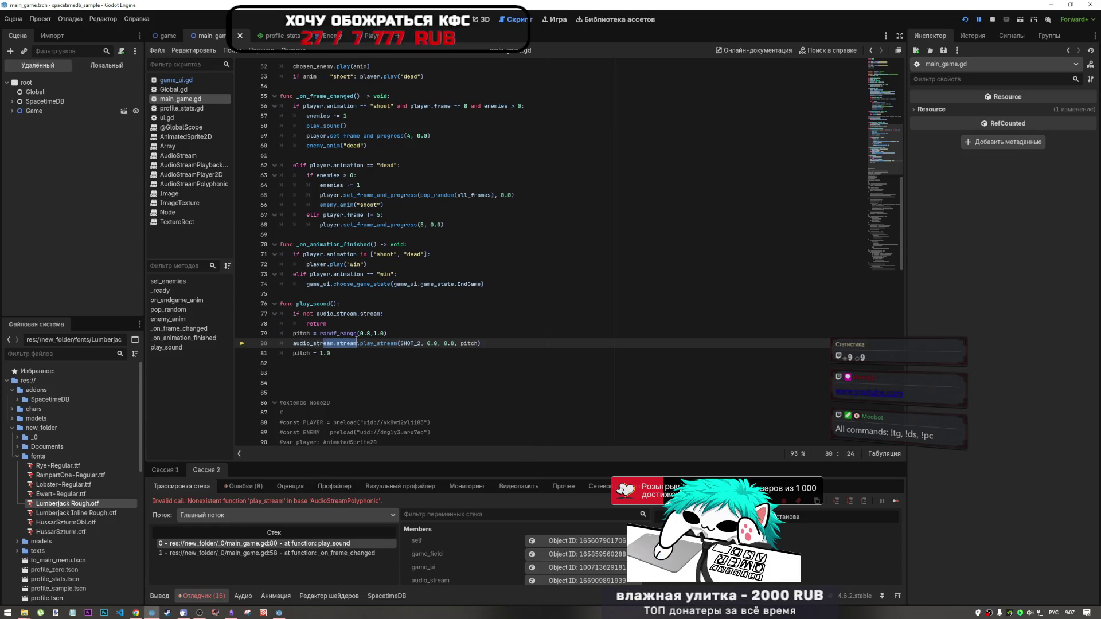
{"action": "left_click", "coordinate": [357, 343]}
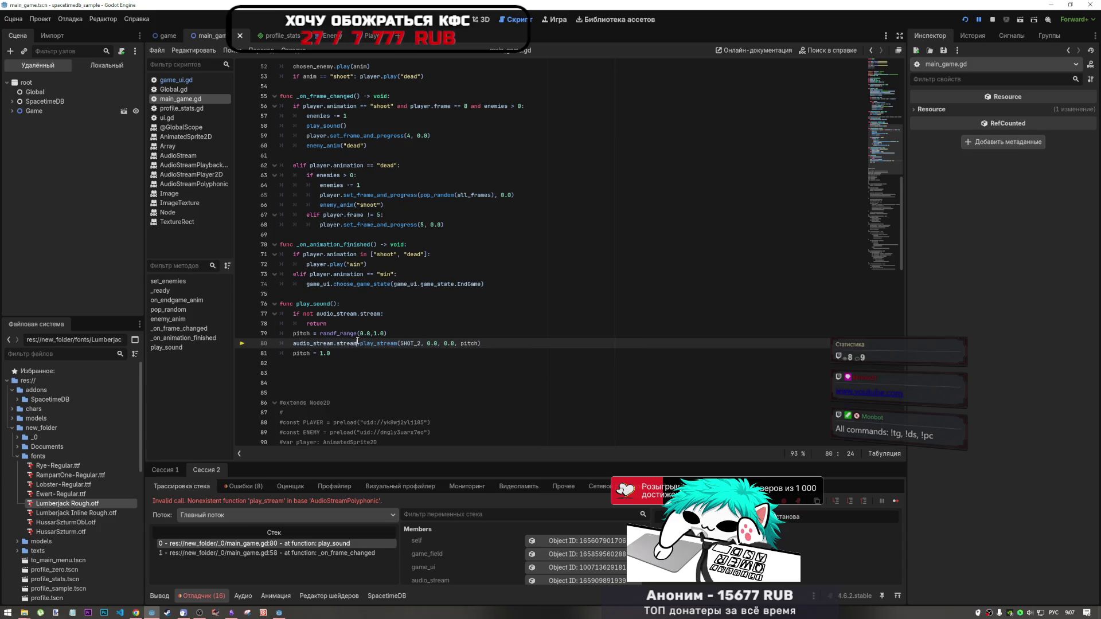
{"action": "mouse_move", "coordinate": [360, 343]}
{"action": "left_mouse_down"}
{"action": "mouse_move", "coordinate": [340, 344]}
{"action": "mouse_move", "coordinate": [399, 346]}
{"action": "left_mouse_up"}
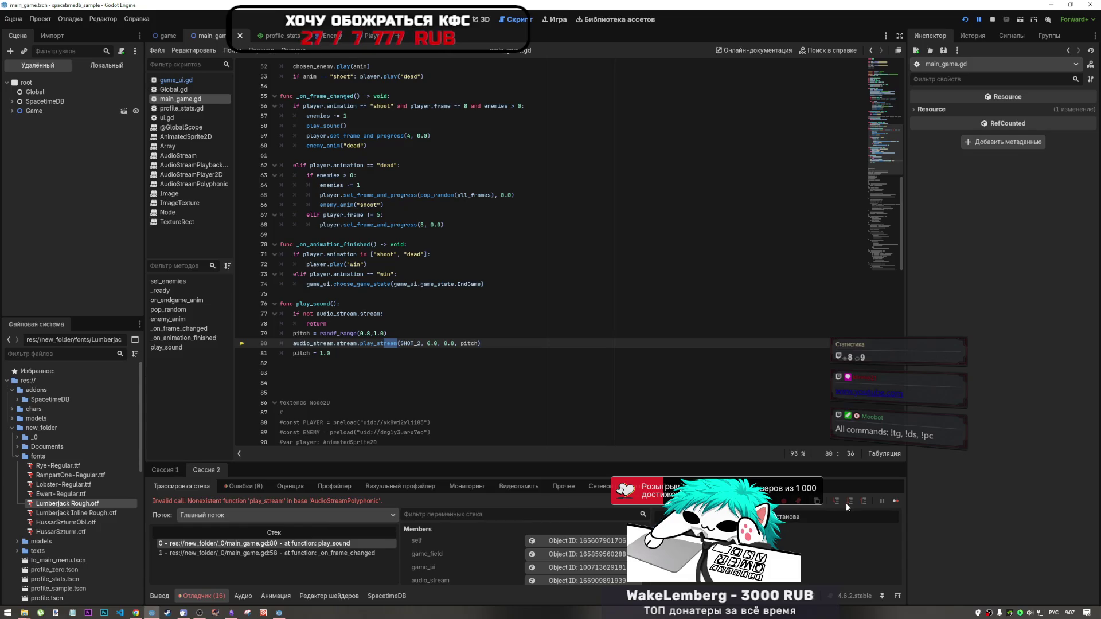
{"action": "mouse_move", "coordinate": [410, 367]}
{"action": "left_mouse_down"}
{"action": "mouse_move", "coordinate": [264, 69]}
{"action": "mouse_move", "coordinate": [201, 20]}
{"action": "left_mouse_up"}
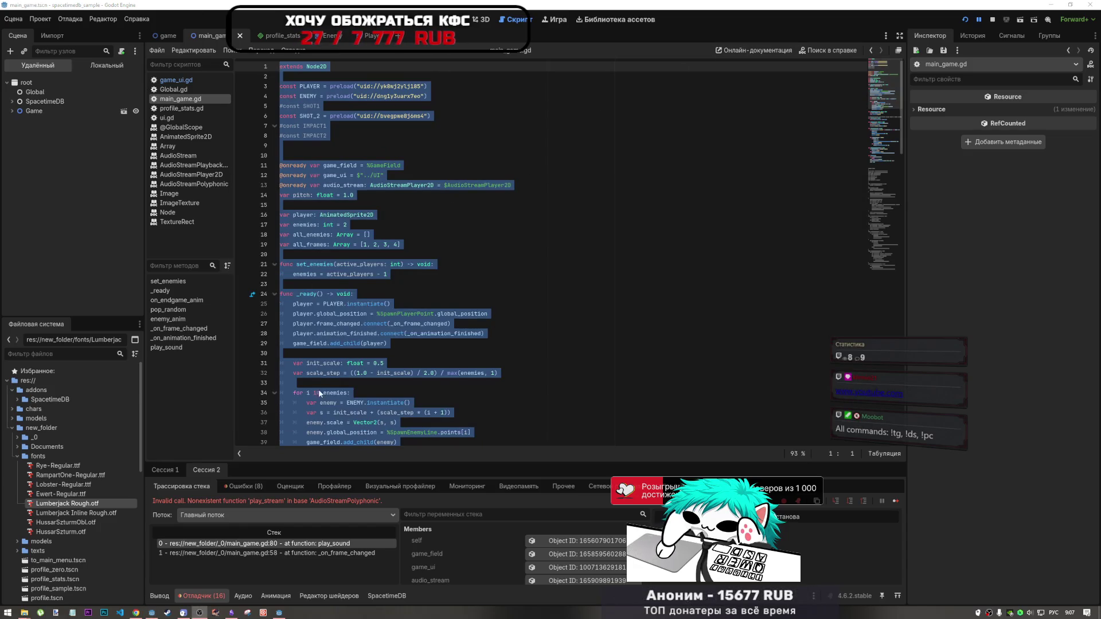
{"action": "left_click", "coordinate": [143, 613]}
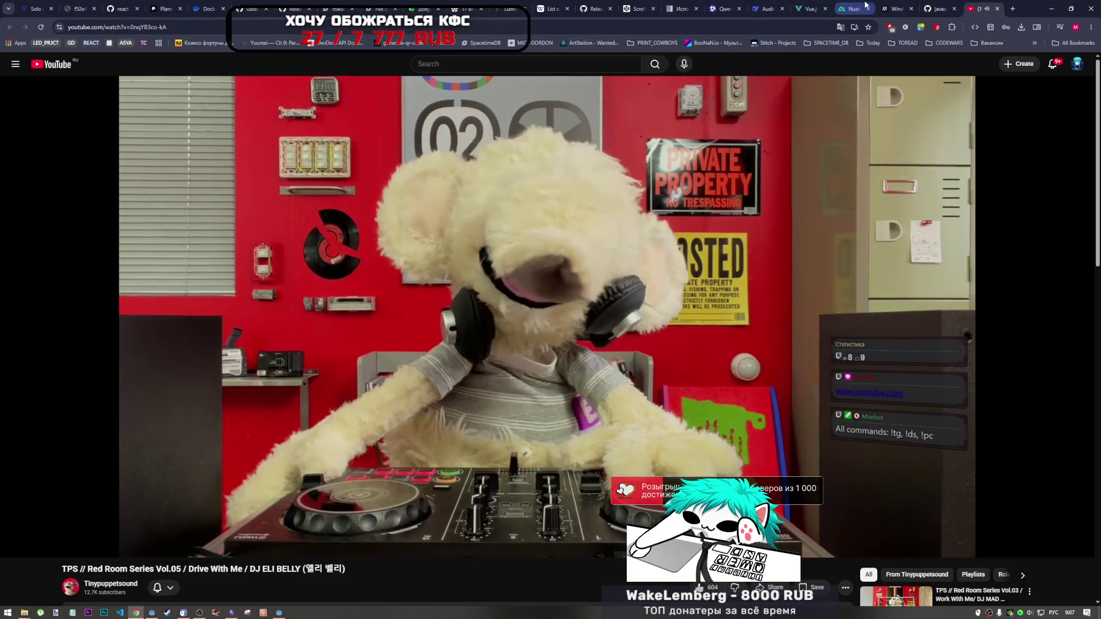
Paste the copied main_game.gd script into the DeepSeek message box
{"action": "left_click", "coordinate": [766, 7]}
{"action": "key", "text": "ctrl+v"}
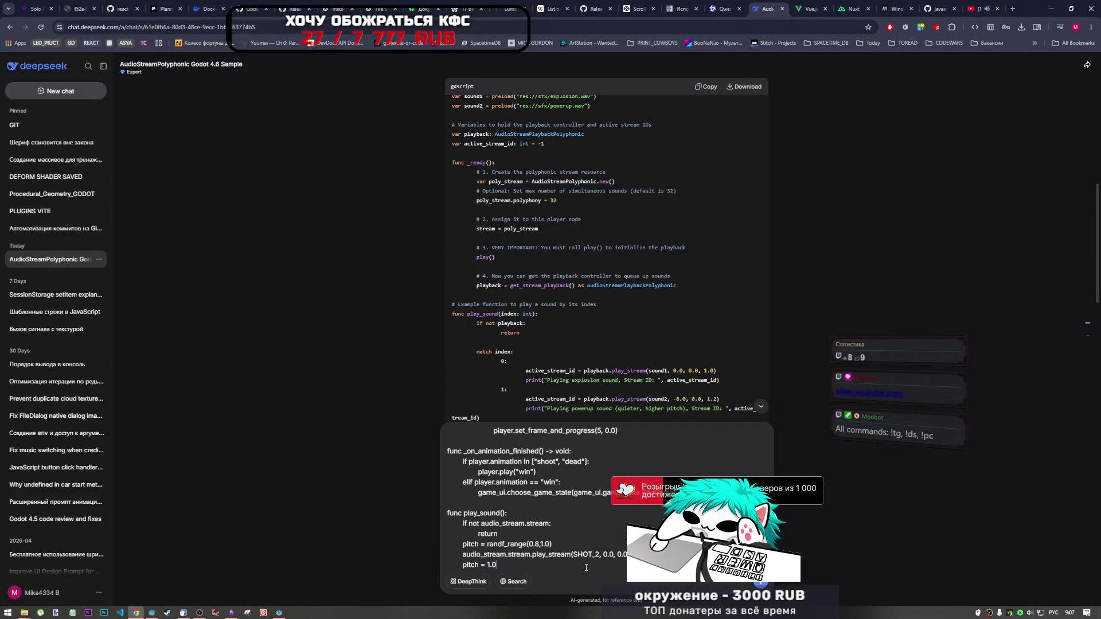
{"action": "right_click", "coordinate": [585, 566]}
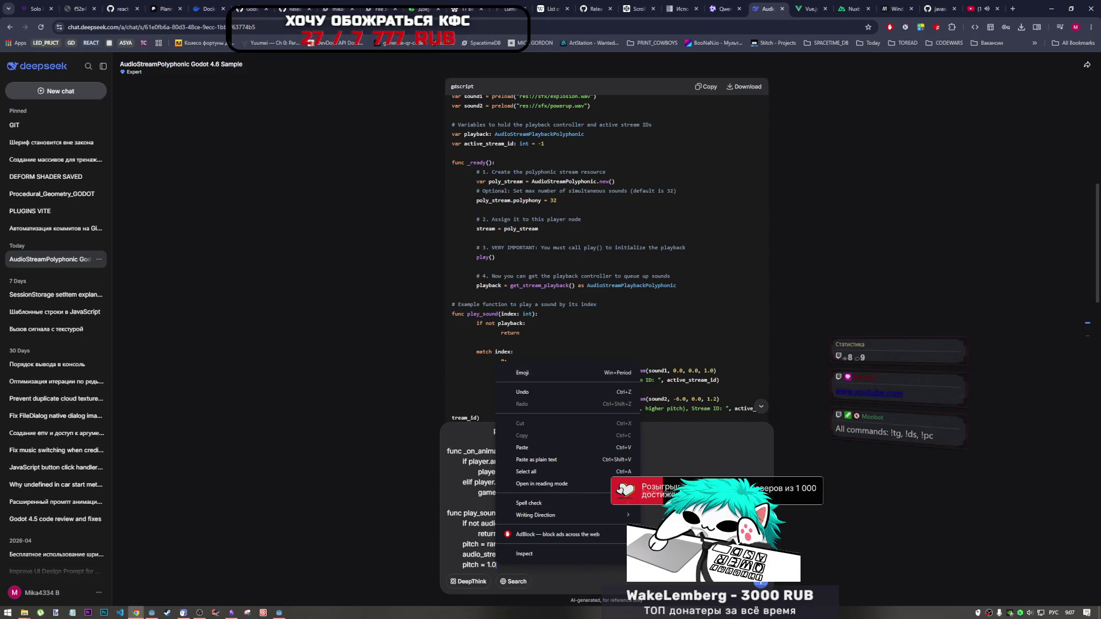
{"action": "left_click", "coordinate": [490, 570]}
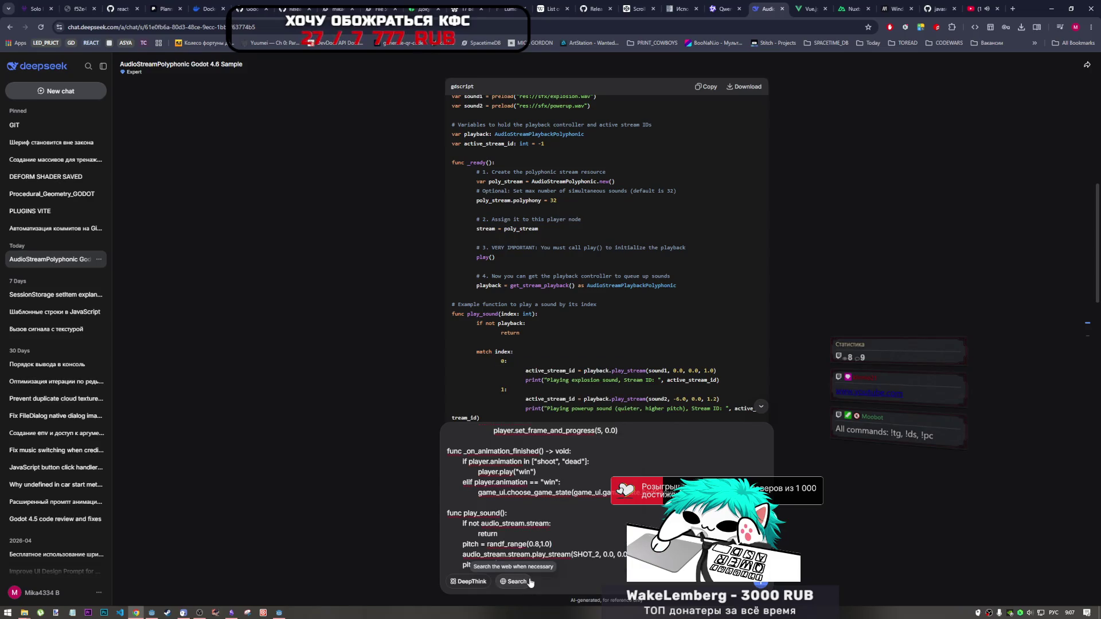
Grab the play_stream error from Godot and paste it into the message
{"action": "key", "text": "alt+Tab"}
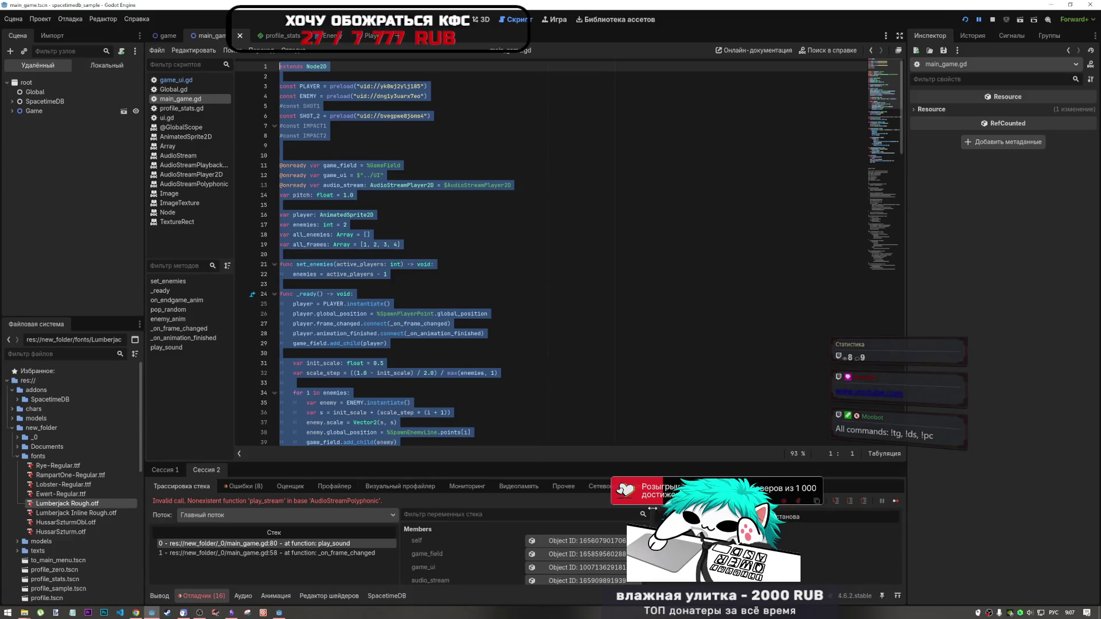
{"action": "key", "text": "alt+Tab"}
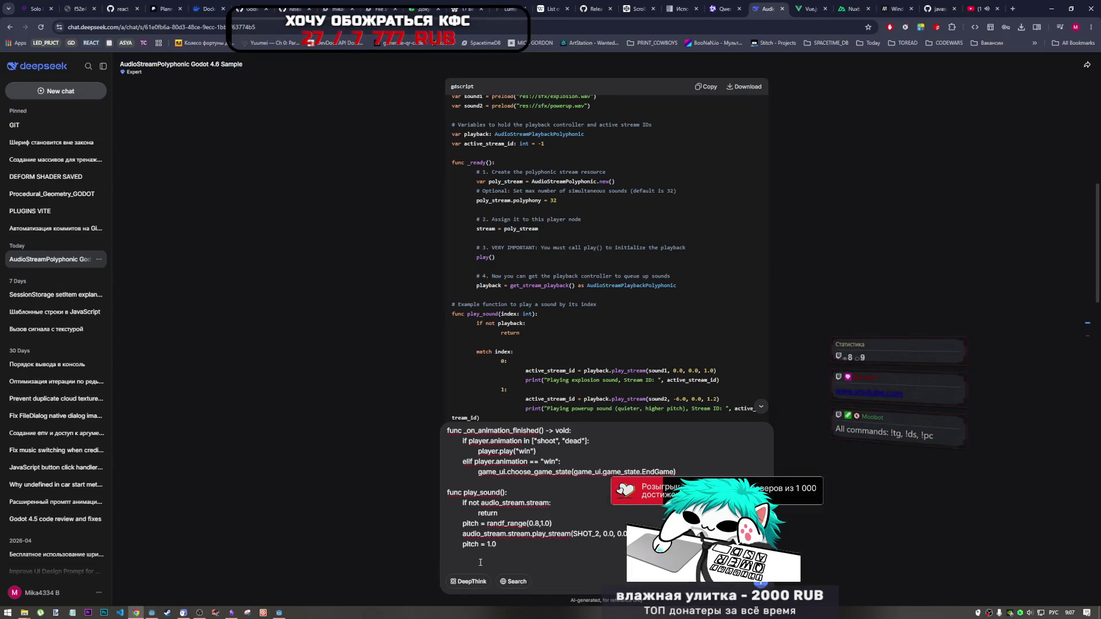
{"action": "key", "text": "ctrl+v"}
Type the Russian question asking why calling play on the stream raises an error
{"action": "key", "text": "shift+Return"}
{"action": "key", "text": "shift+Return"}
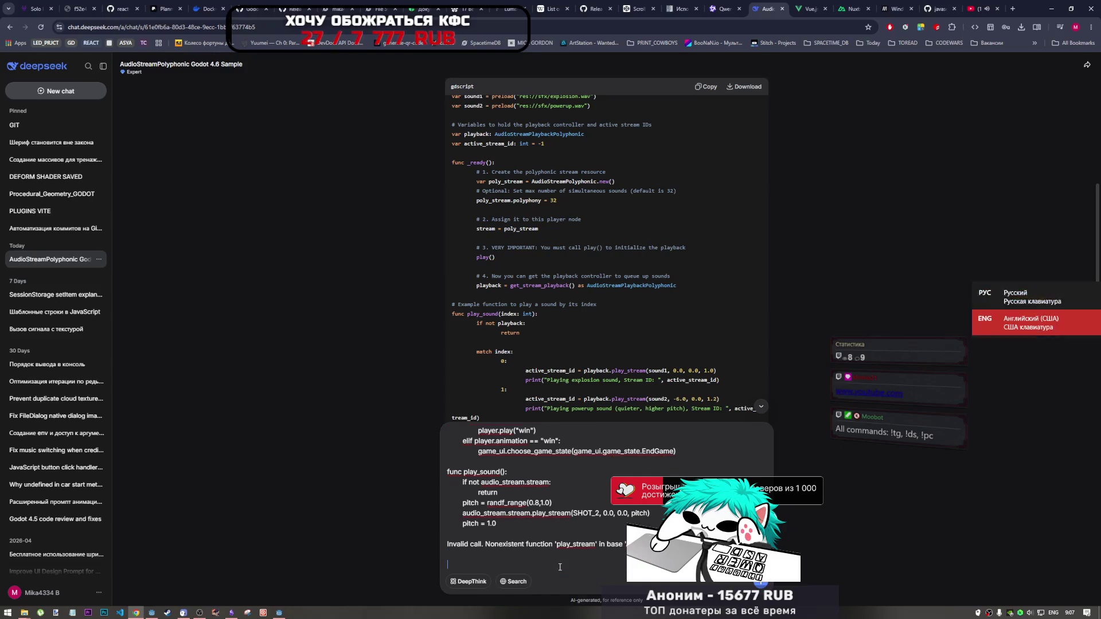
{"action": "key", "text": "super+space"}
{"action": "type", "text": "почему ошибка я "}
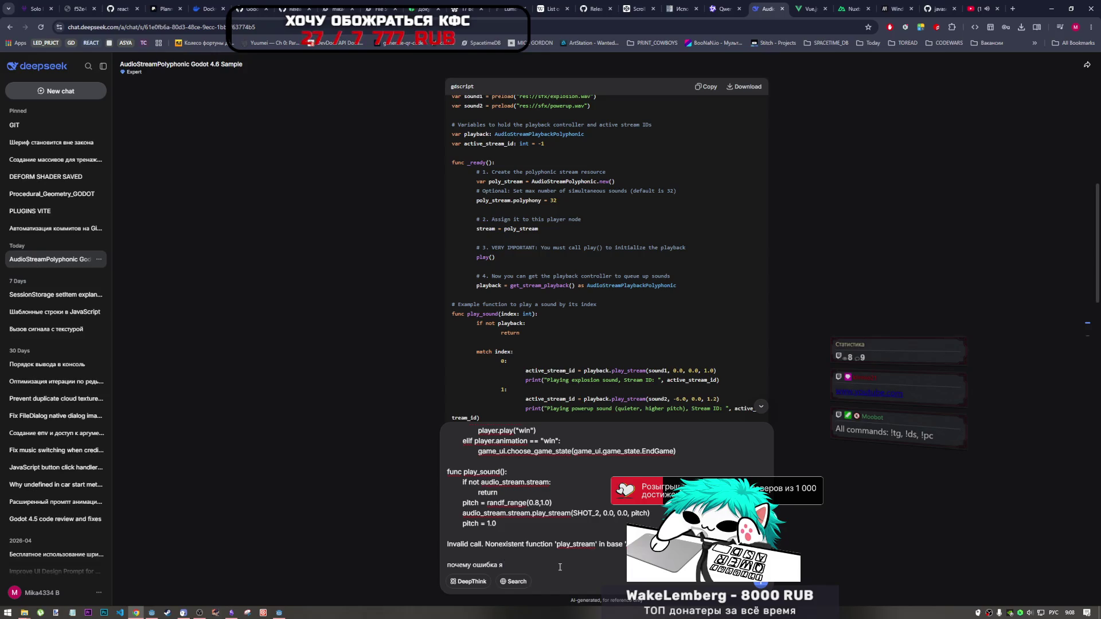
{"action": "type", "text": "вызываю "}
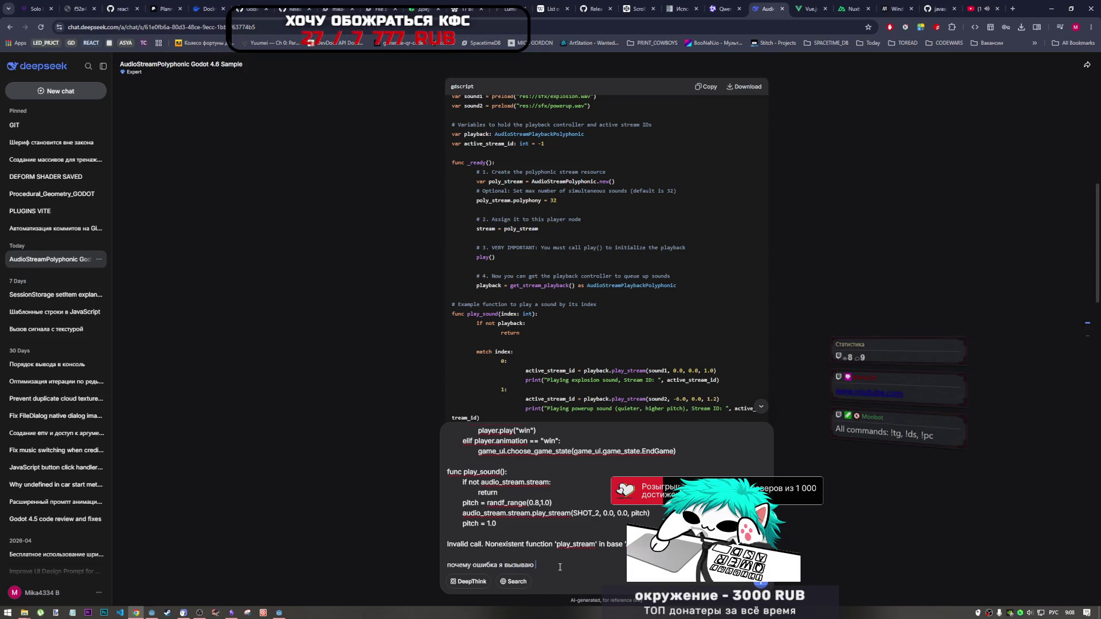
{"action": "type", "text": "play "}
{"action": "type", "text": "ра"}
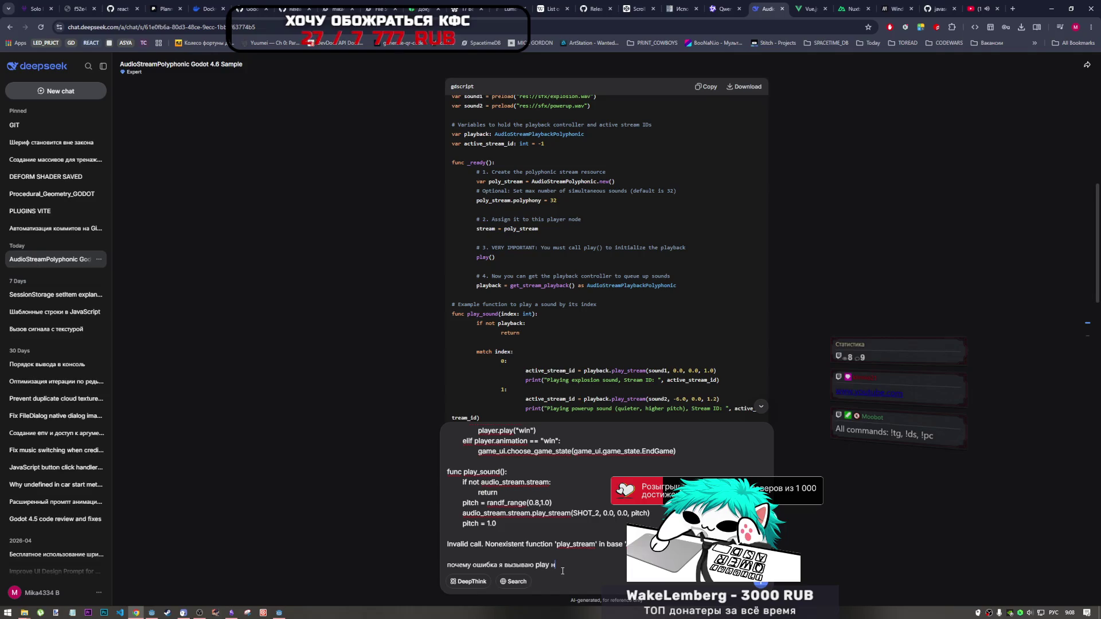
{"action": "key", "text": "alt+shift"}
{"action": "type", "text": "stream"}
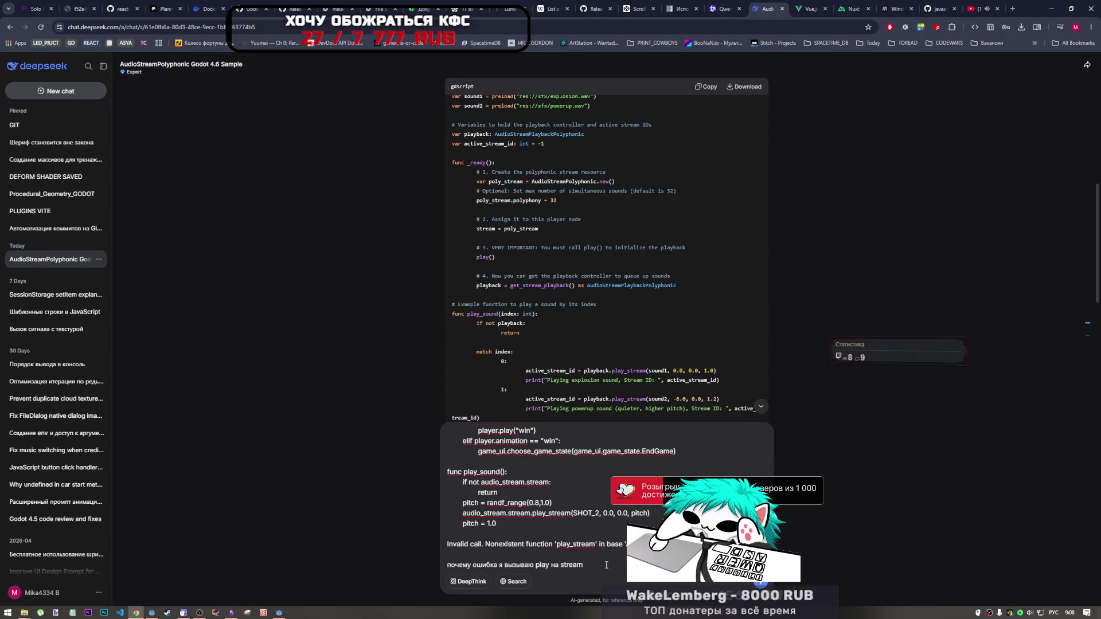
{"action": "type", "text": ", в со"}
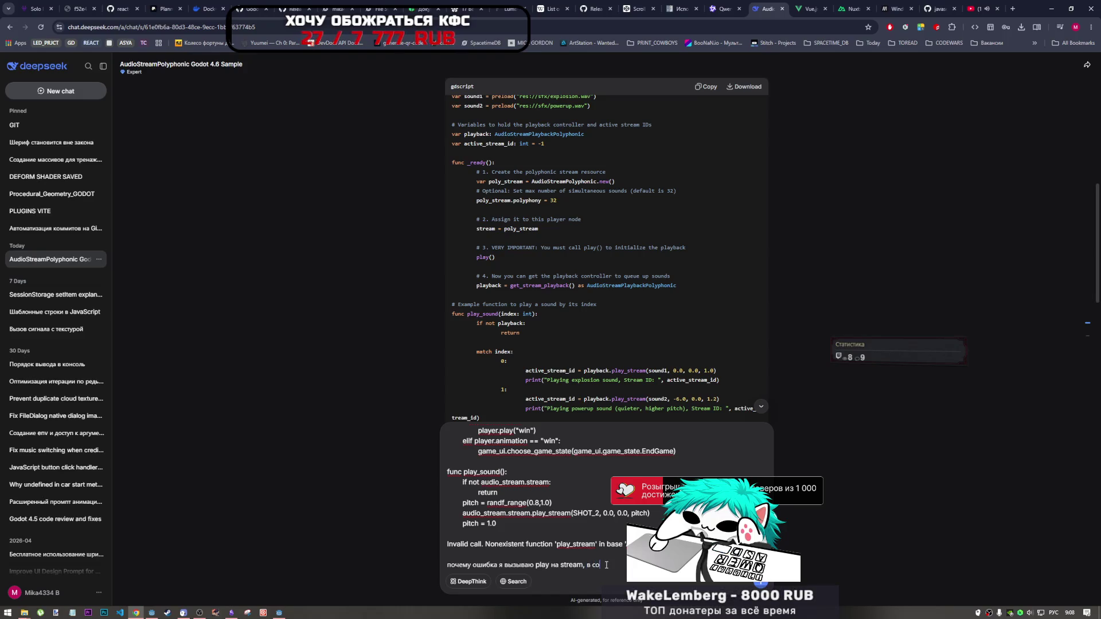
{"action": "key", "text": "BackSpace"}
{"action": "type", "text": "триме у м"}
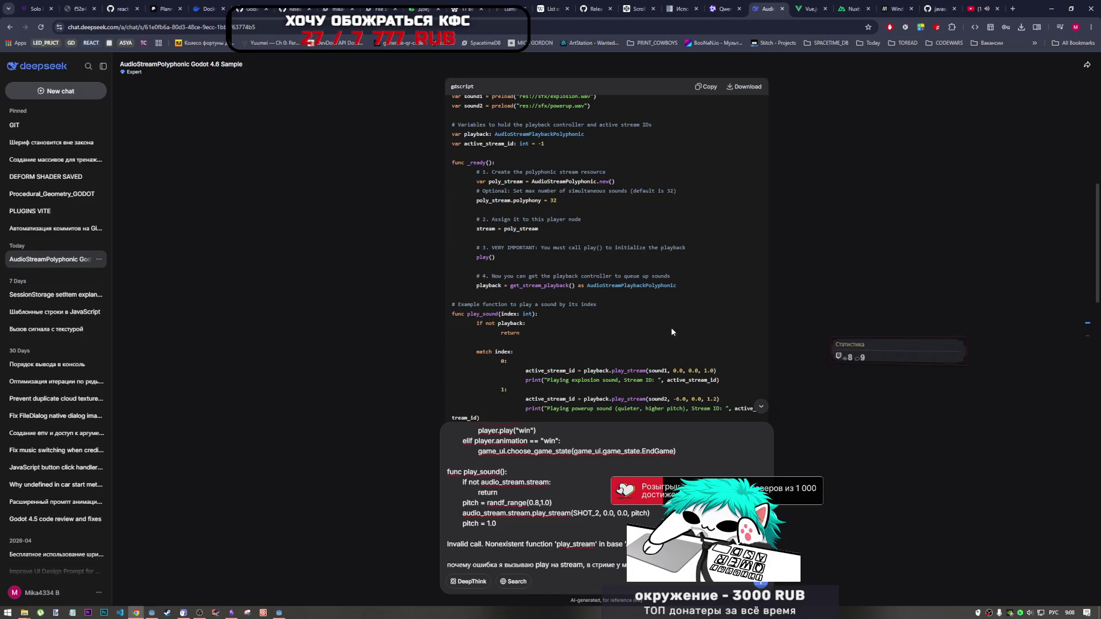
Check the AudioStreamPlaybackPolyphonic type in the answer code and add 'внутри ноды' to the question
{"action": "left_click_drag", "start_coordinate": [677, 286], "coordinate": [591, 287]}
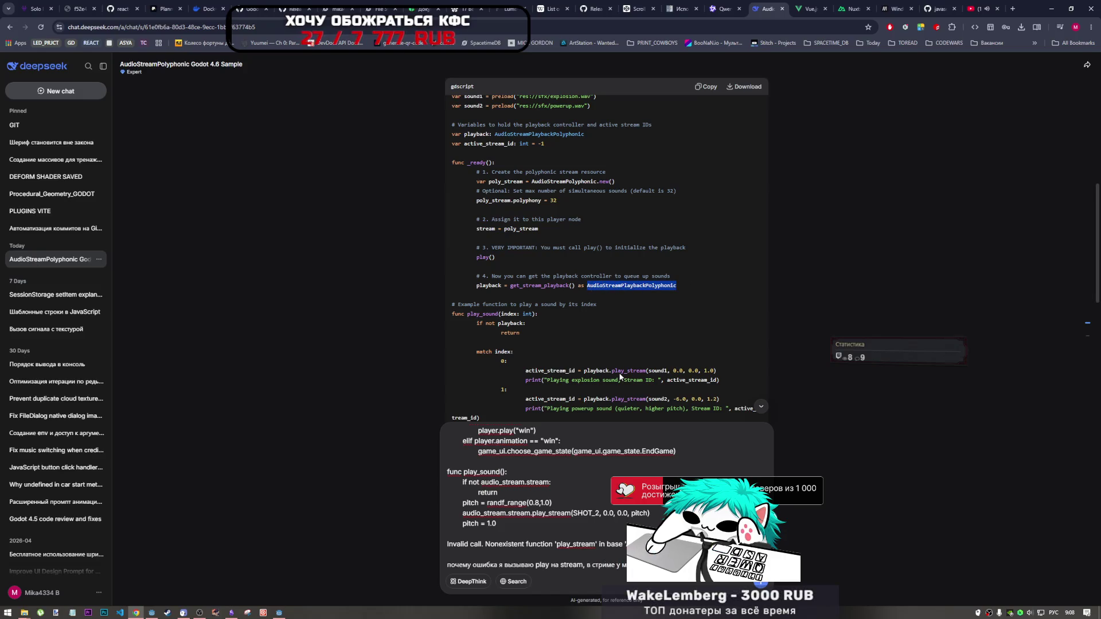
{"action": "left_click", "coordinate": [720, 585]}
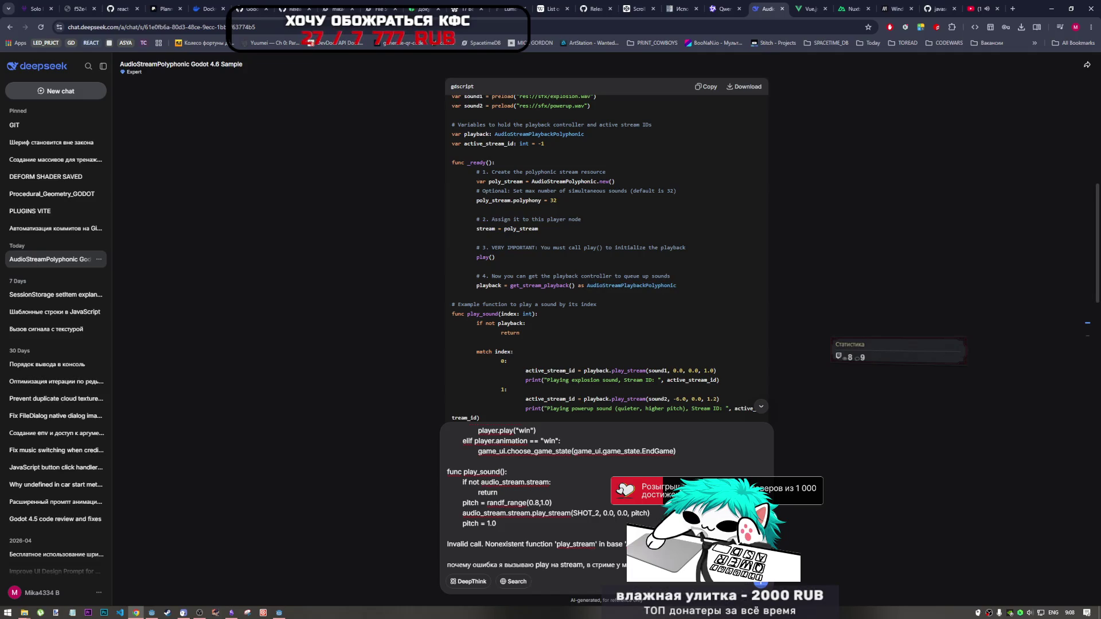
{"action": "key", "text": "alt+shift"}
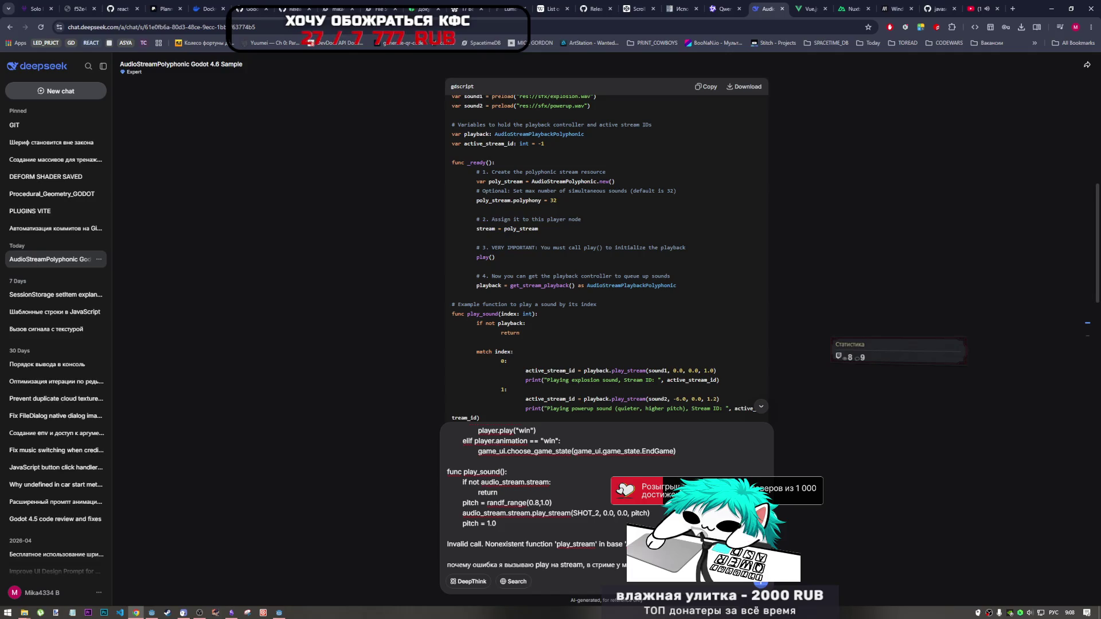
{"action": "type", "text": "внутри нов"}
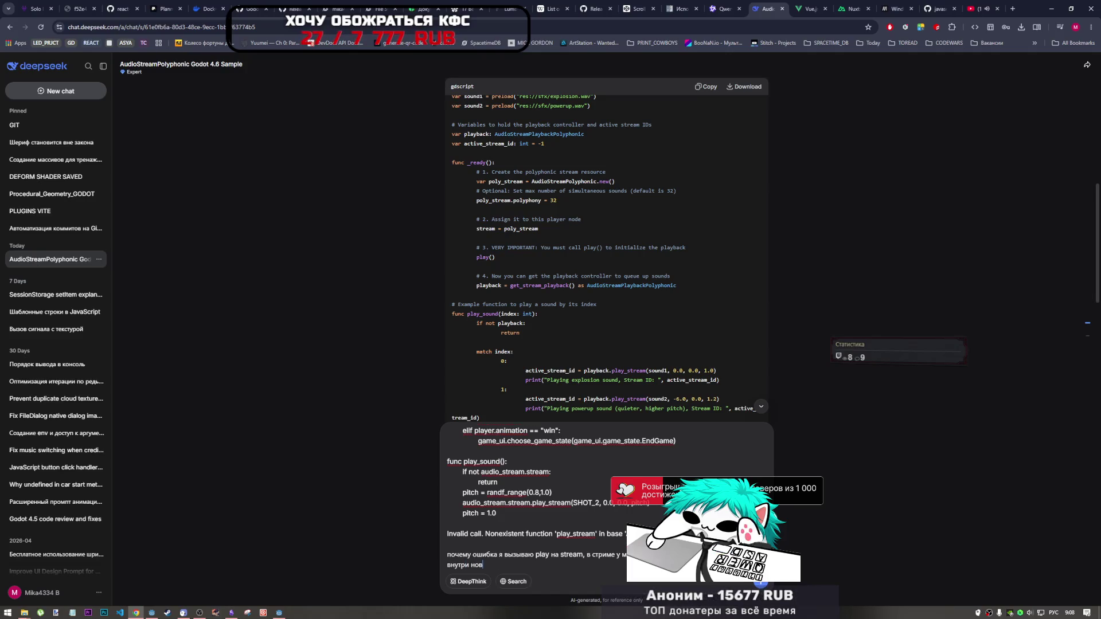
{"action": "key", "text": "BackSpace"}
{"action": "type", "text": "ды"}
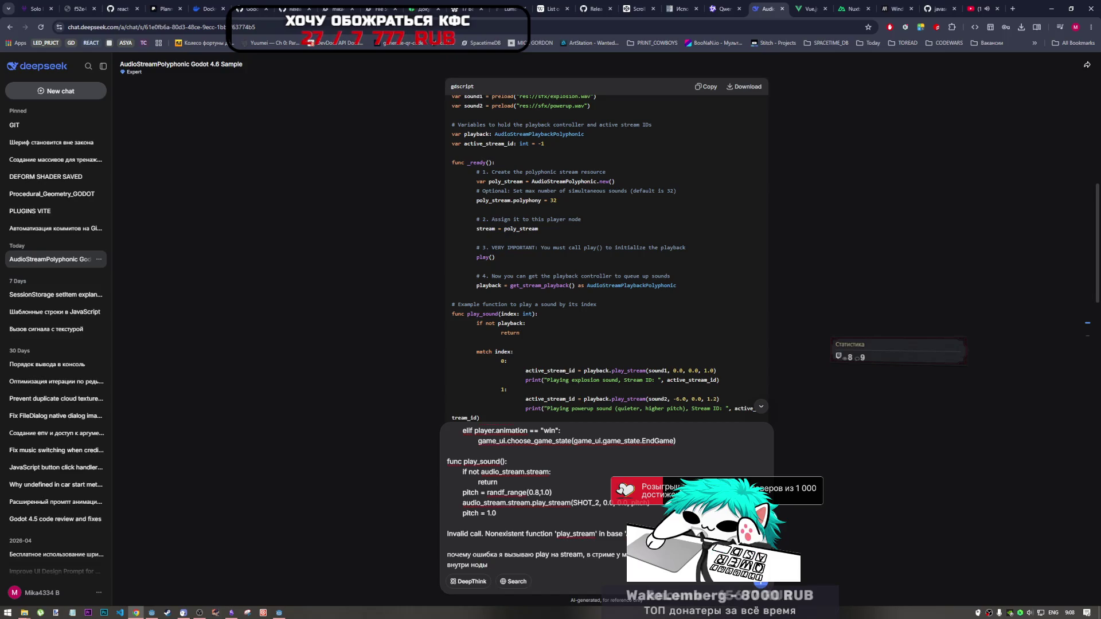
{"action": "key", "text": "alt+shift"}
{"action": "left_click", "coordinate": [151, 613]}
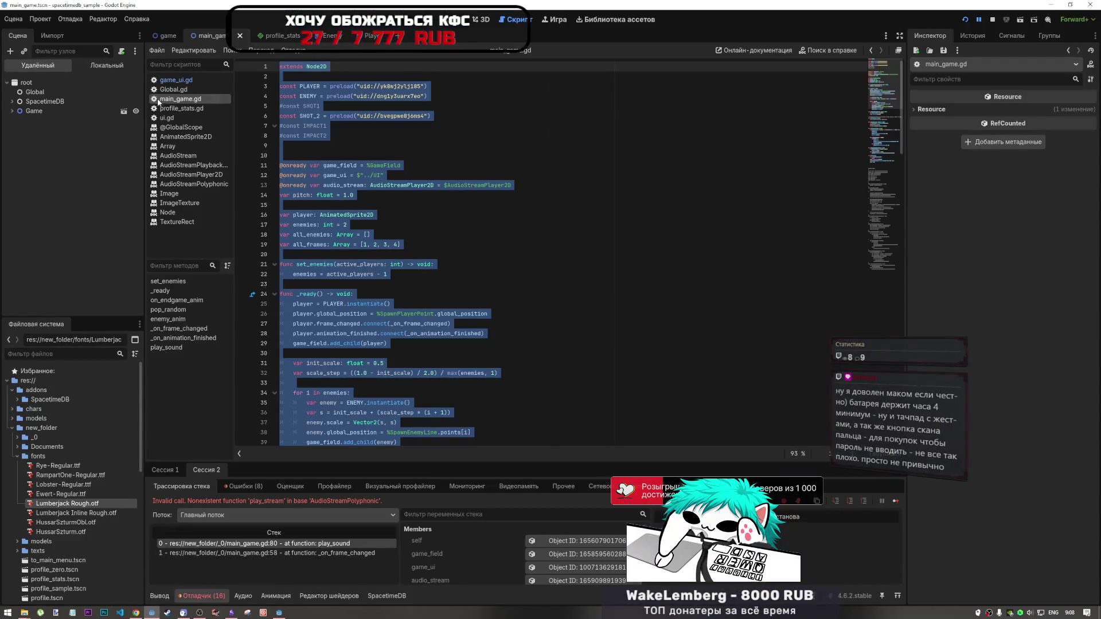
Stop the running game and copy the AudioStreamPlayer2D node name from the main_game scene
{"action": "left_click", "coordinate": [167, 36]}
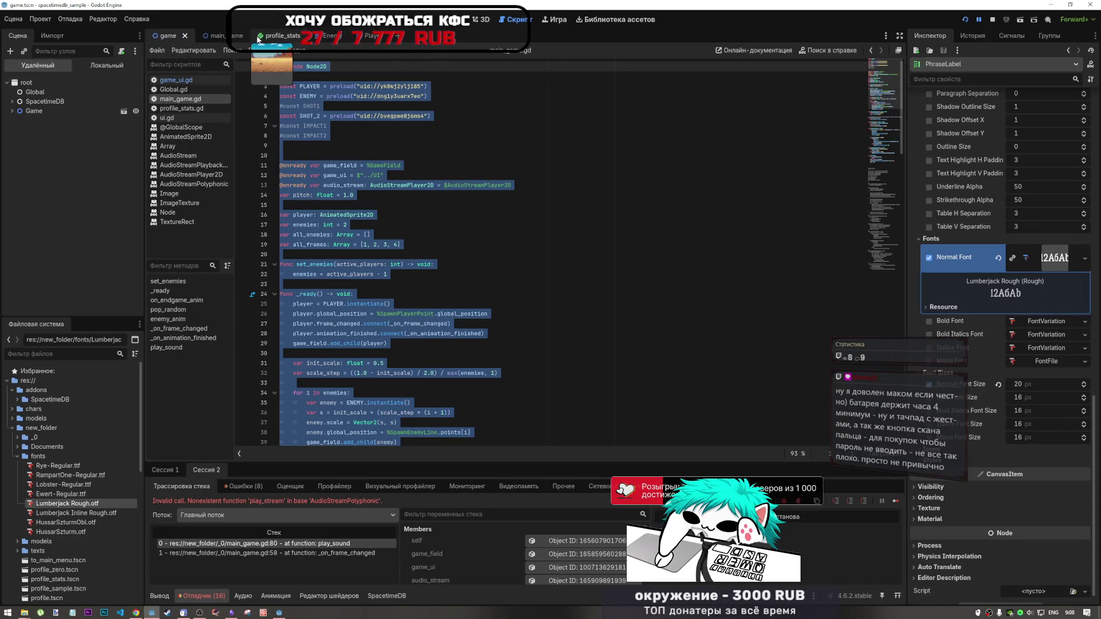
{"action": "left_click", "coordinate": [463, 19]}
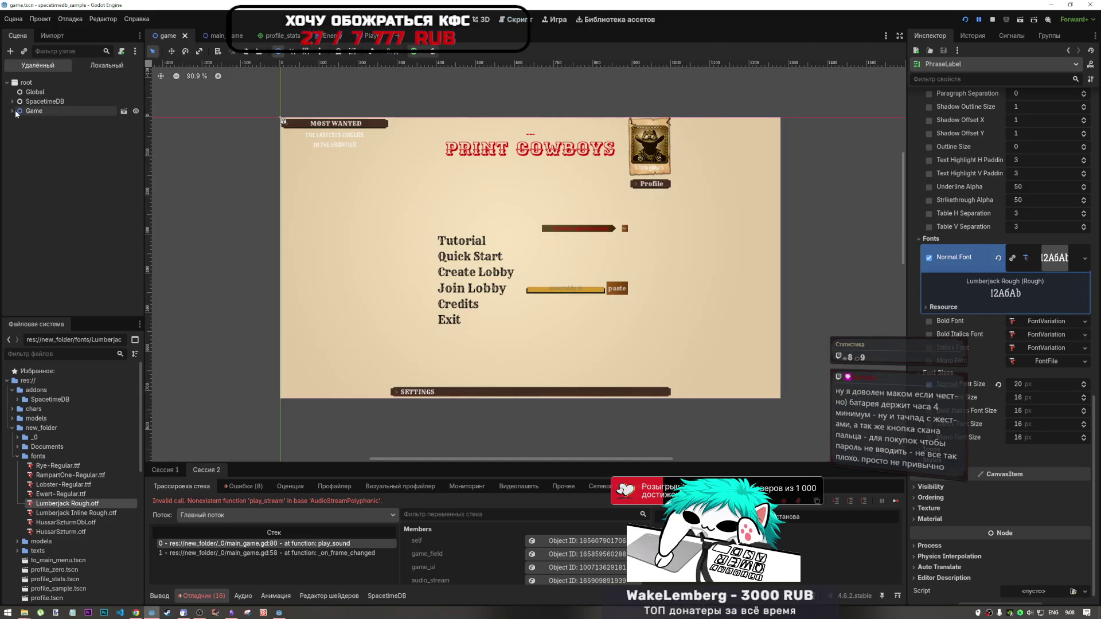
{"action": "left_click", "coordinate": [993, 20]}
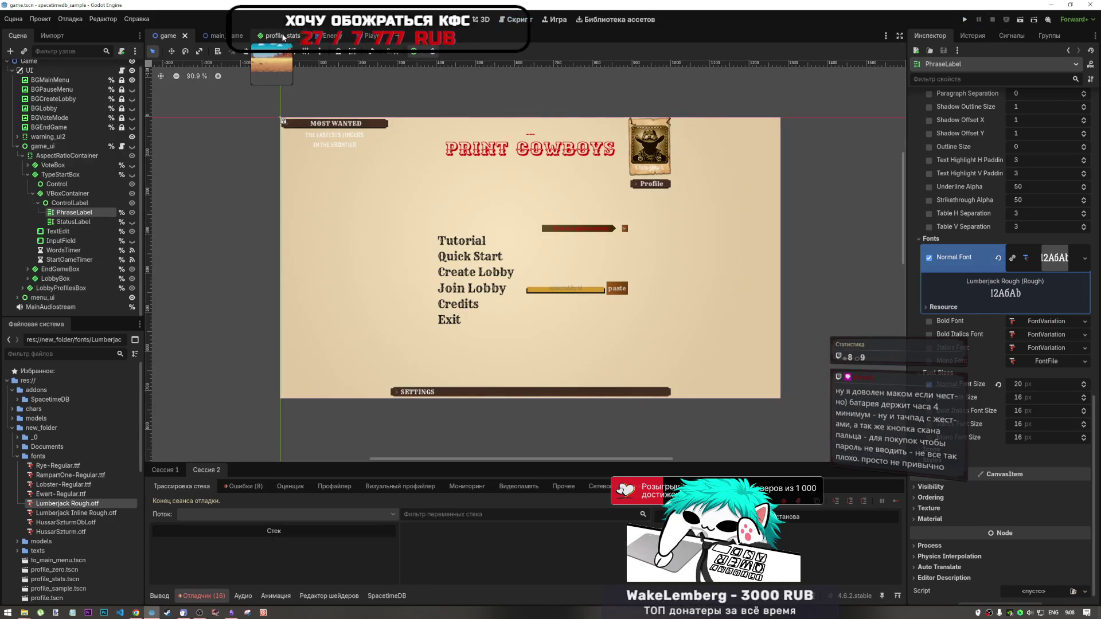
{"action": "left_click", "coordinate": [233, 40]}
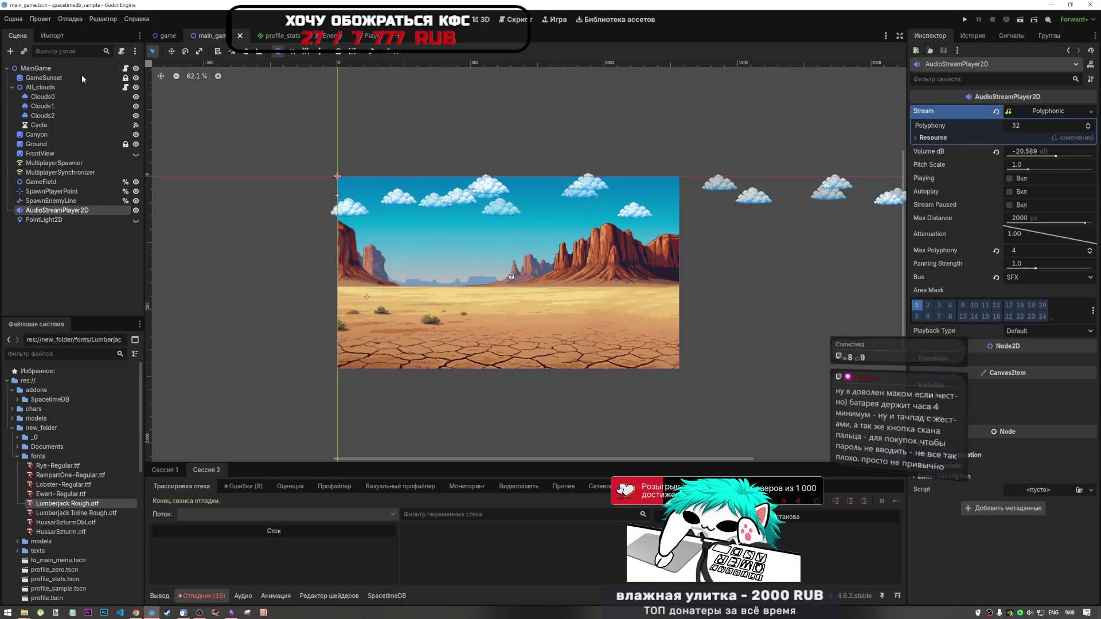
{"action": "left_click", "coordinate": [50, 214]}
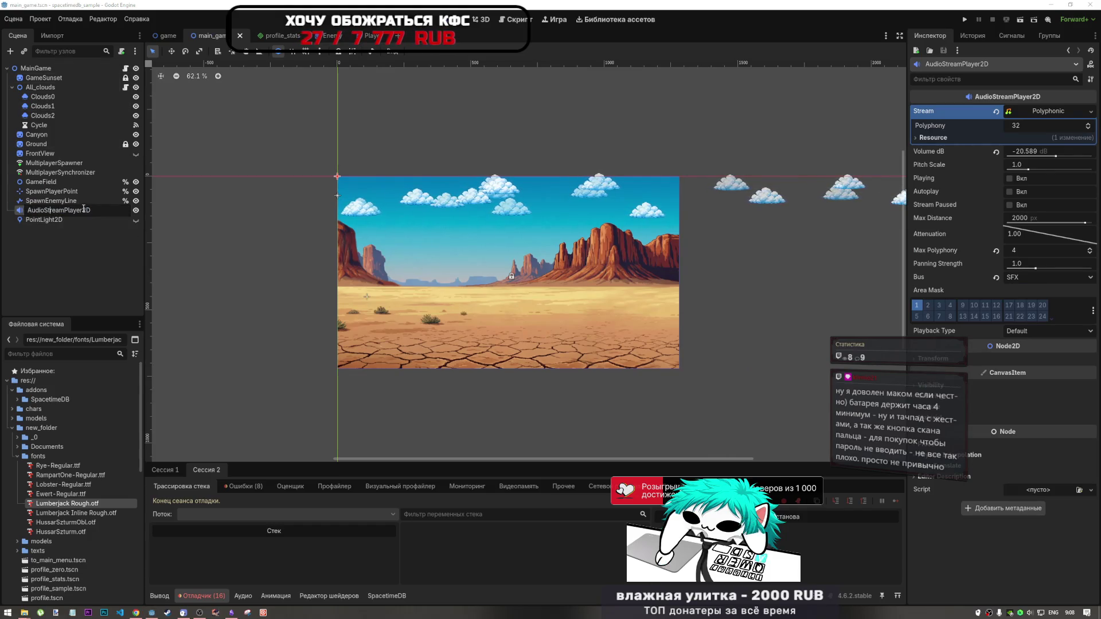
{"action": "key", "text": "Escape"}
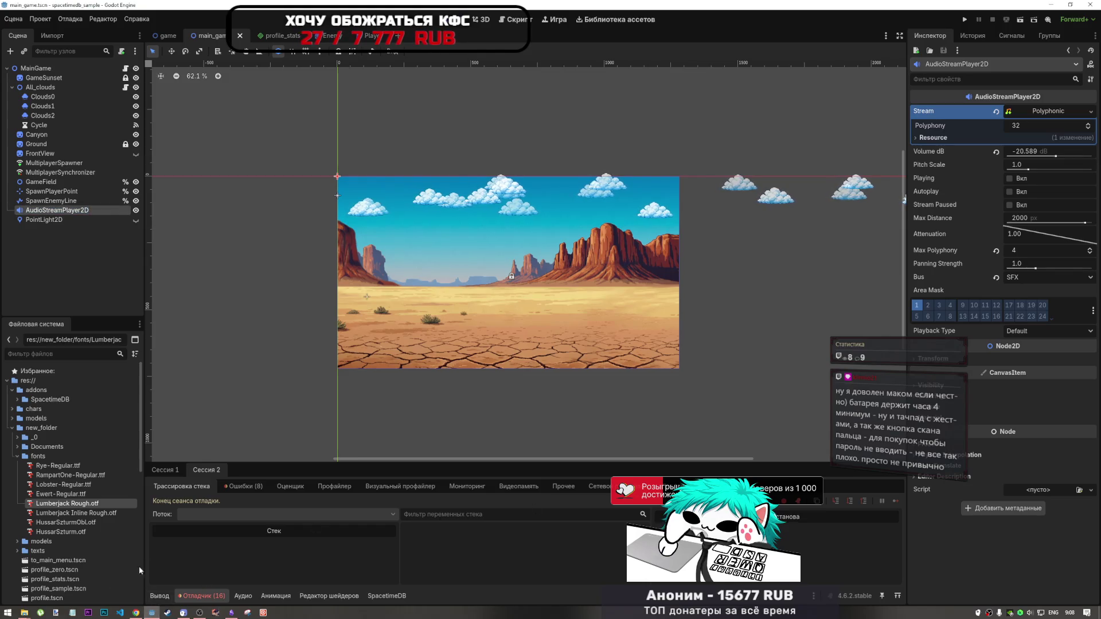
{"action": "left_click", "coordinate": [136, 613]}
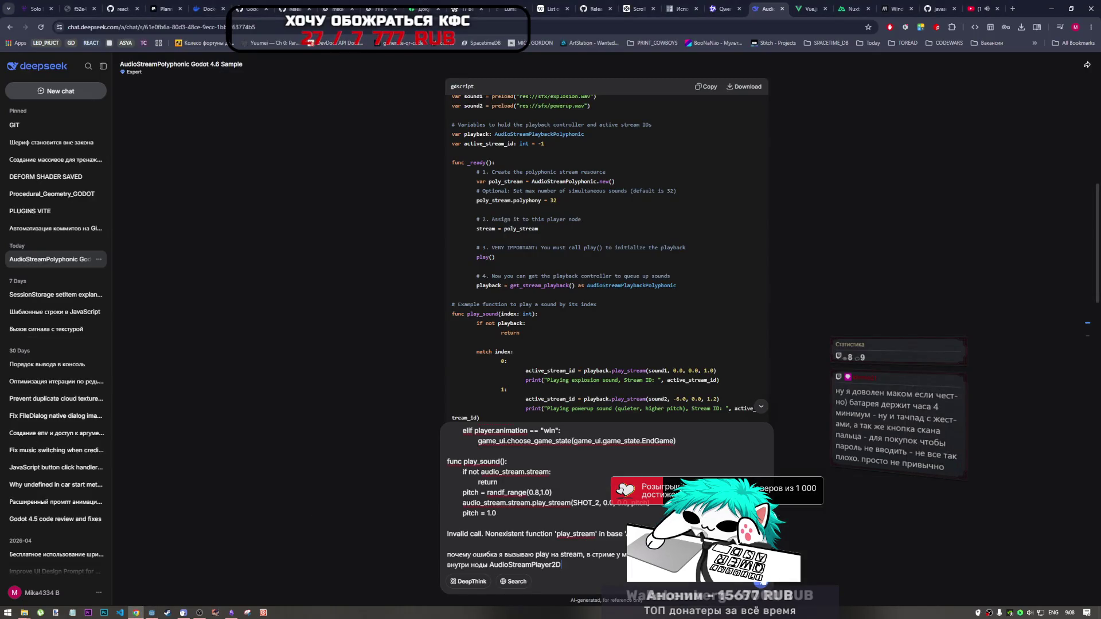
Scroll up through DeepSeek's answer about play_stream on the AudioStreamPolyphonic resource
{"action": "scroll", "coordinate": [795, 367], "scroll_direction": "up", "scroll_amount": 5}
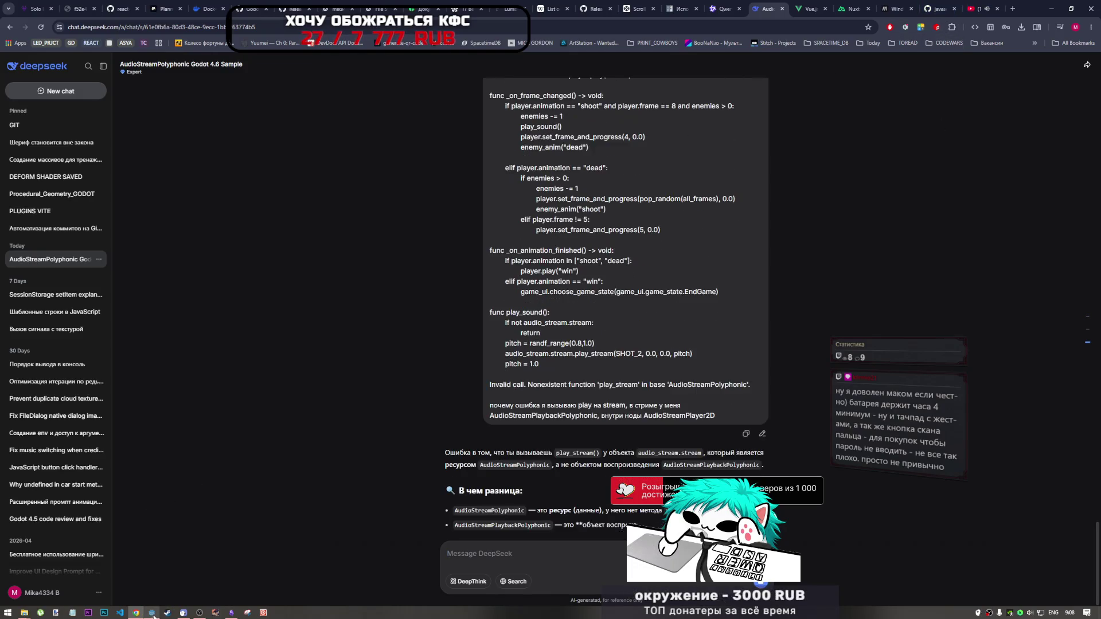
{"action": "mouse_move", "coordinate": [160, 615]}
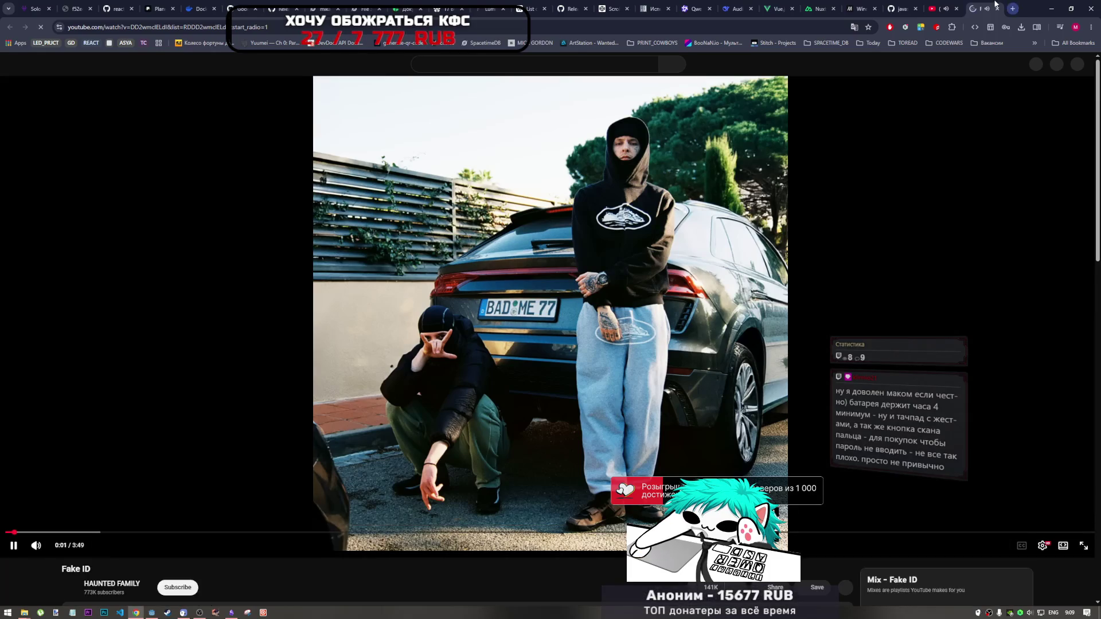
Glance at the Red Room Series tab, then return to the playing Fake ID mix
{"action": "left_click", "coordinate": [945, 9]}
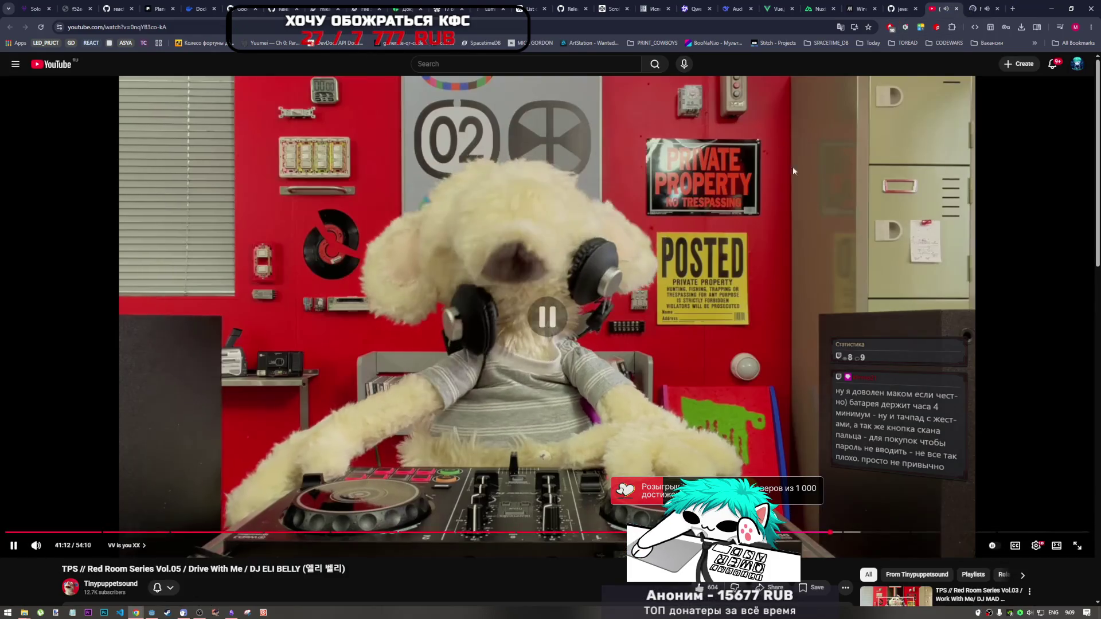
{"action": "left_click", "coordinate": [978, 4]}
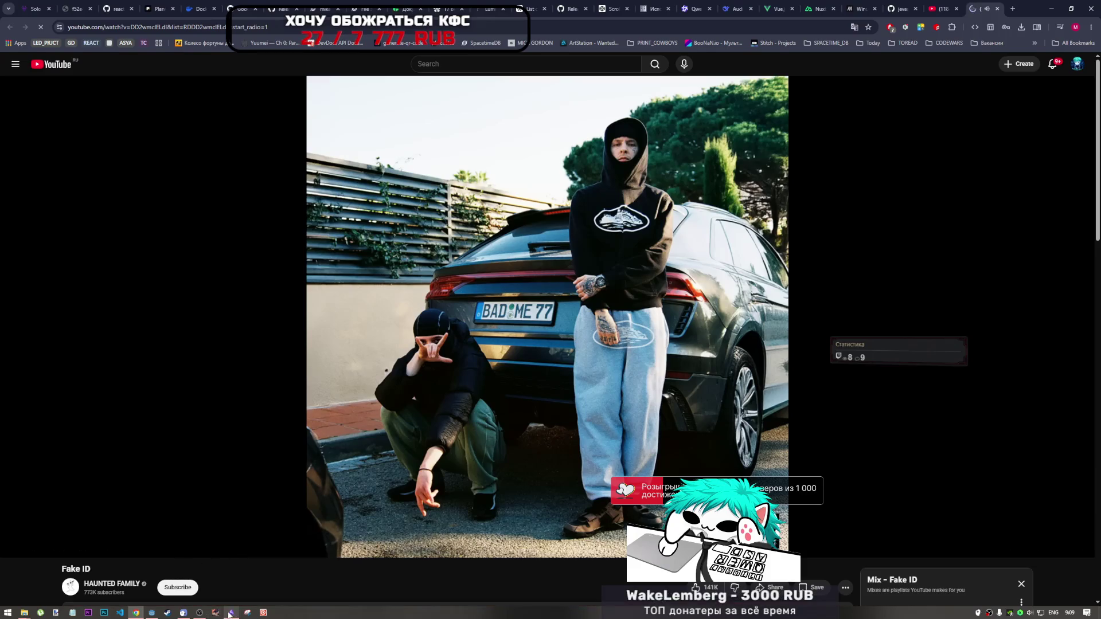
{"action": "left_click", "coordinate": [199, 612]}
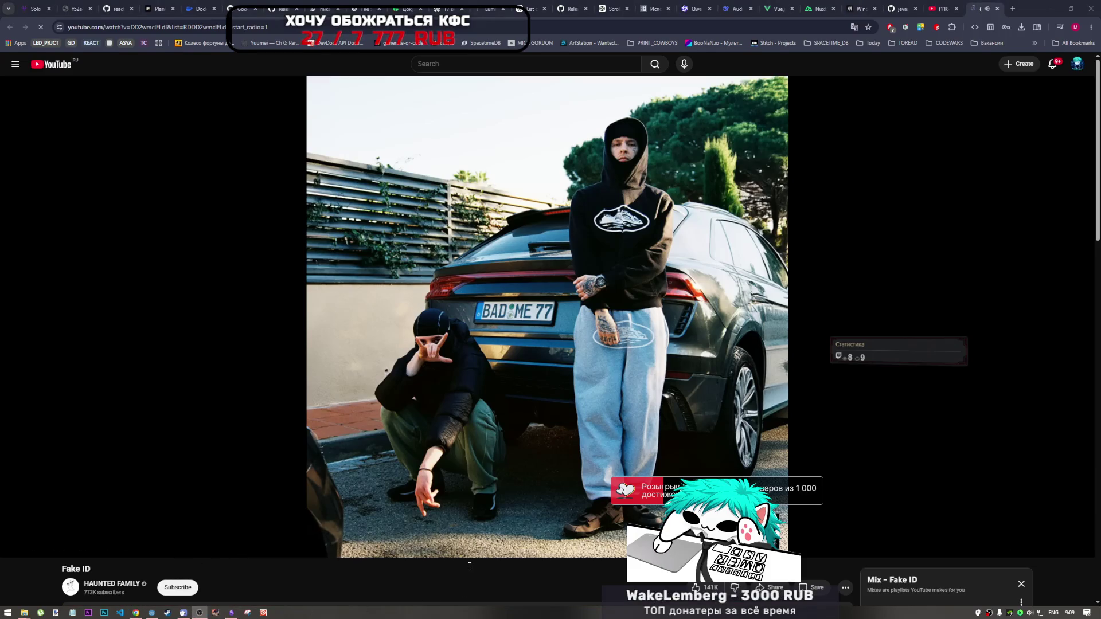
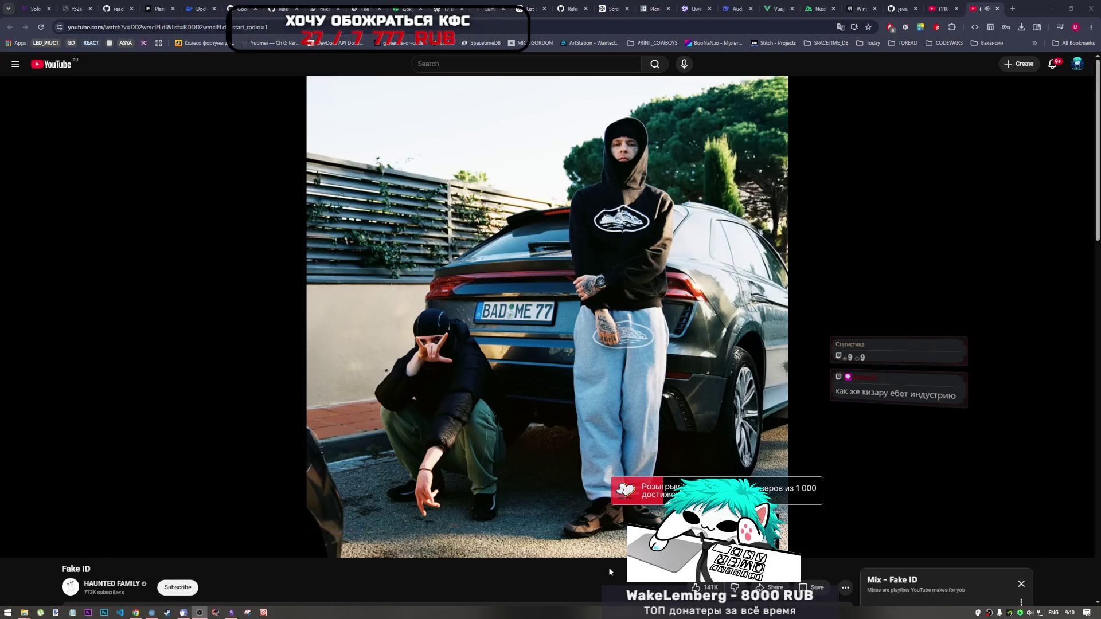
Expand the Fake ID track's full description and scroll down to its comments section
{"action": "scroll", "coordinate": [294, 553], "scroll_direction": "down", "scroll_amount": 2}
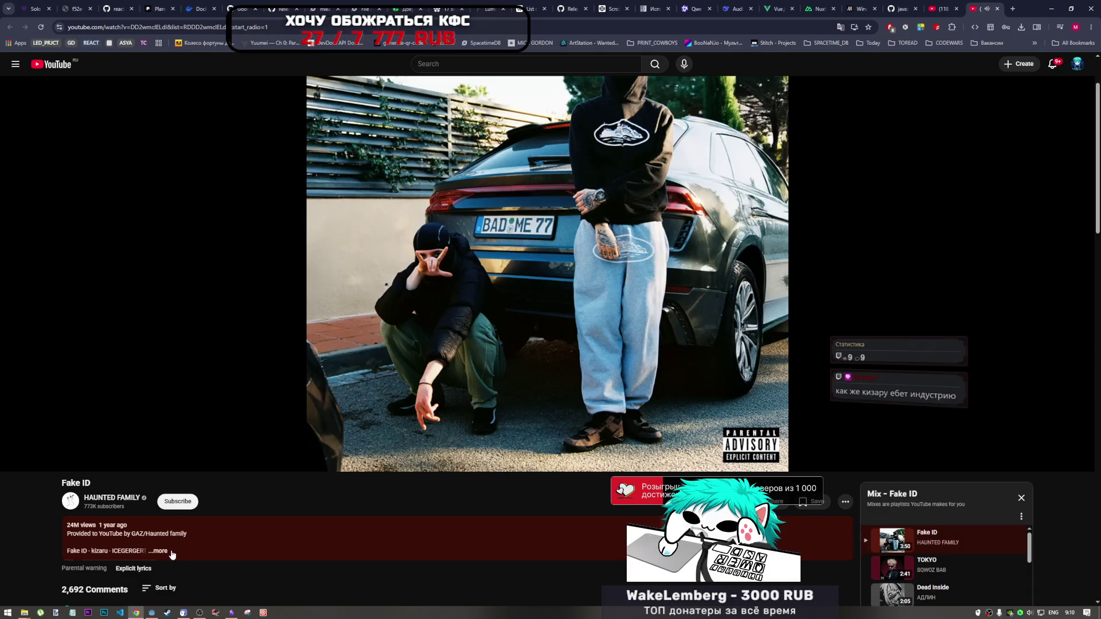
{"action": "left_click", "coordinate": [173, 555]}
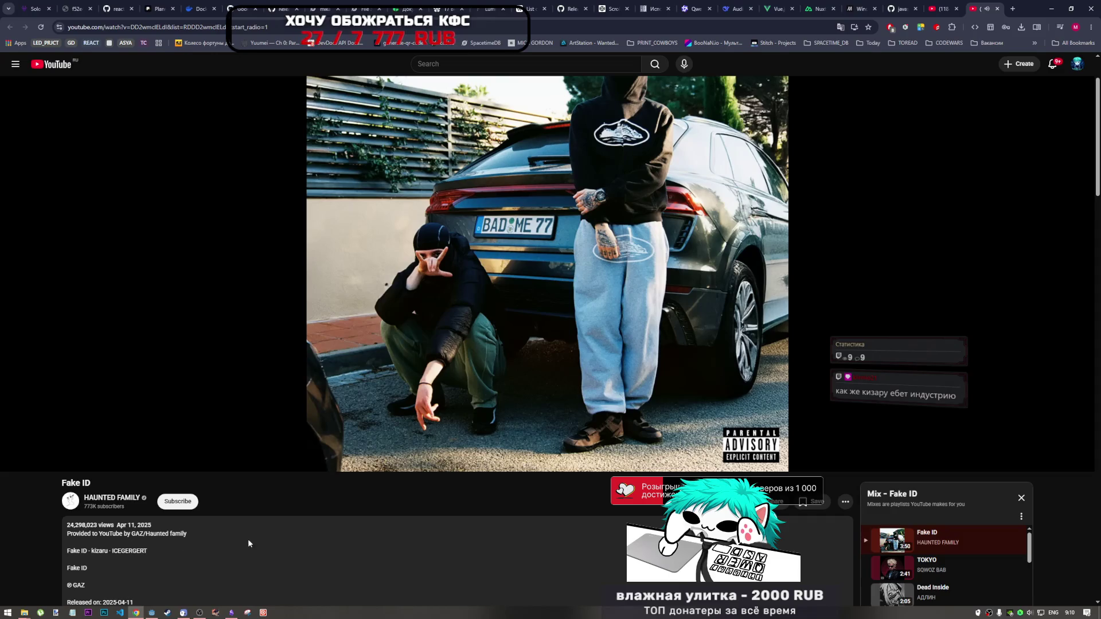
{"action": "scroll", "coordinate": [248, 541], "scroll_direction": "down", "scroll_amount": 4}
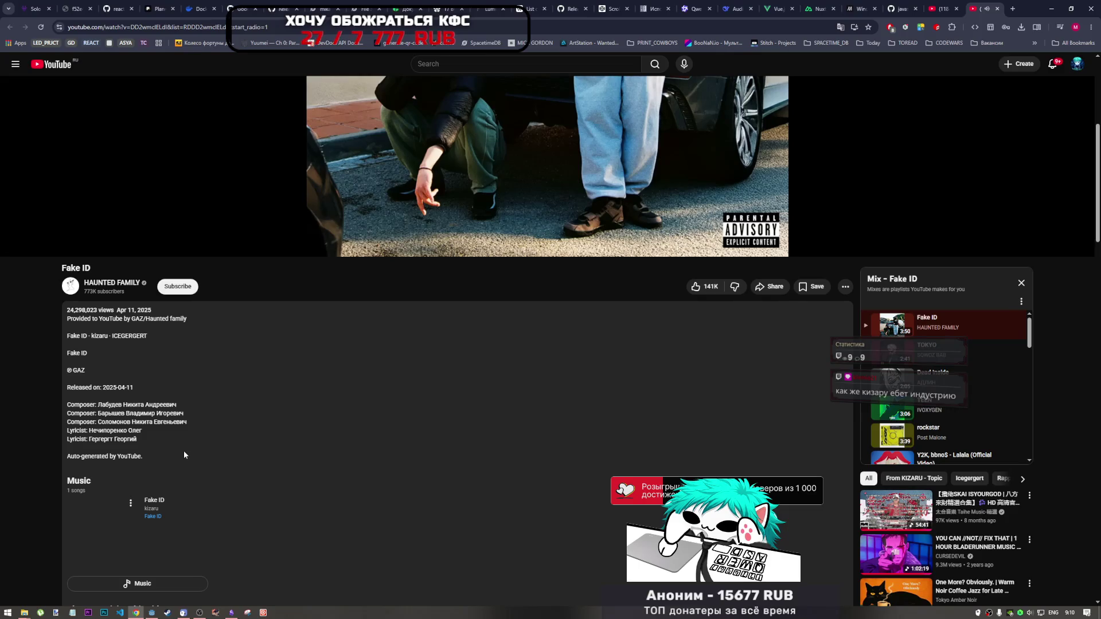
{"action": "scroll", "coordinate": [266, 486], "scroll_direction": "down", "scroll_amount": 15}
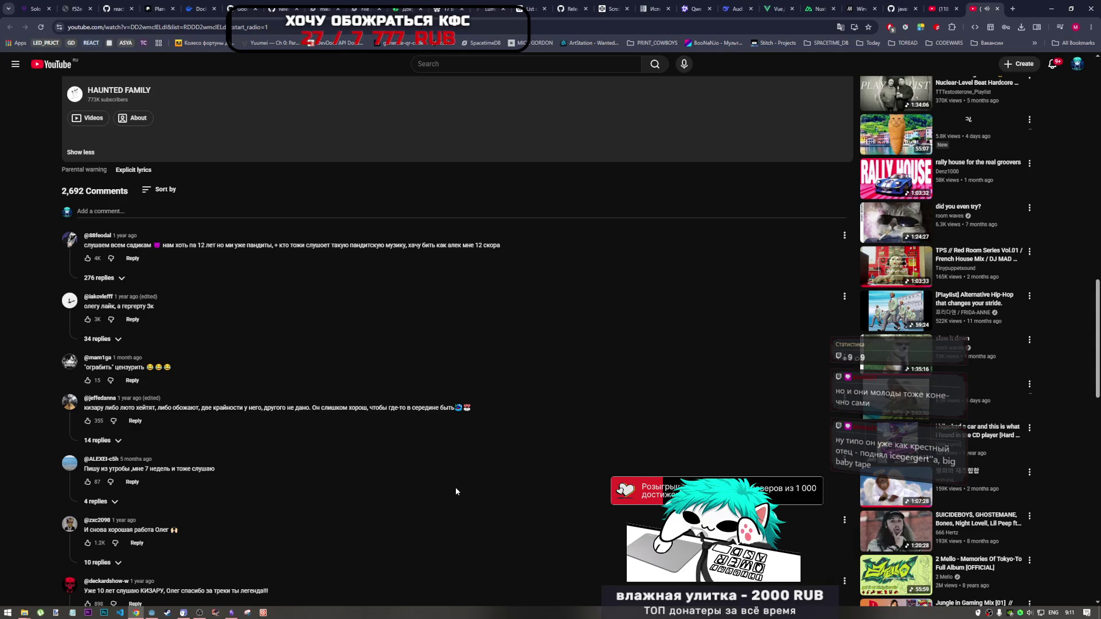
Collapse the description, like the 'Пишу из утробы' comment (now 88 likes), and show its 4 replies
{"action": "scroll", "coordinate": [453, 488], "scroll_direction": "up", "scroll_amount": 4}
{"action": "scroll", "coordinate": [450, 496], "scroll_direction": "up", "scroll_amount": 4}
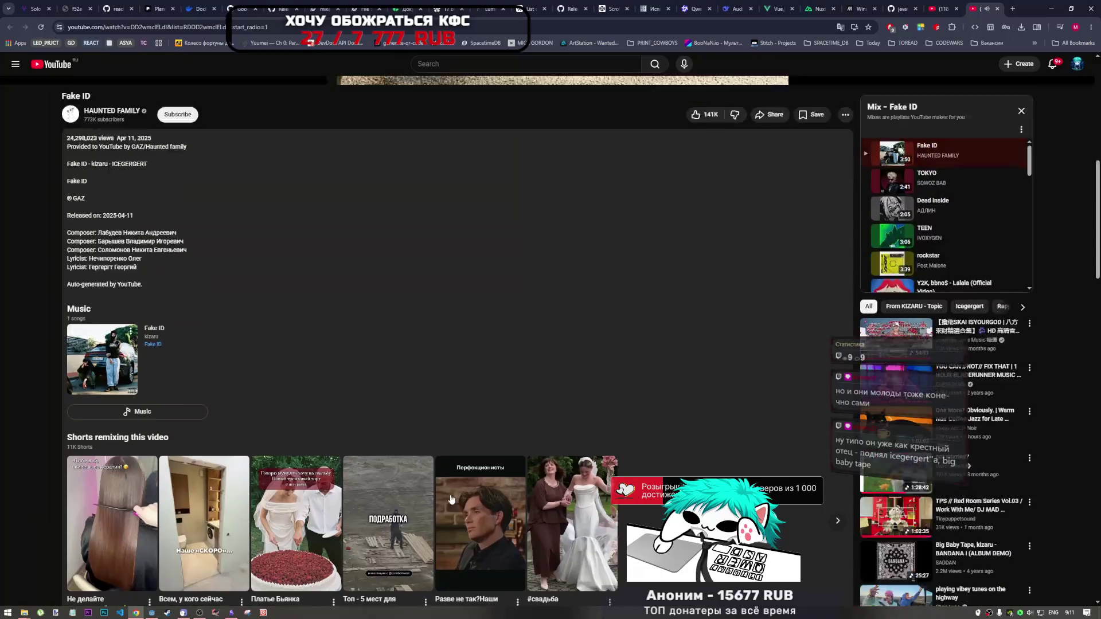
{"action": "scroll", "coordinate": [446, 504], "scroll_direction": "up", "scroll_amount": 3}
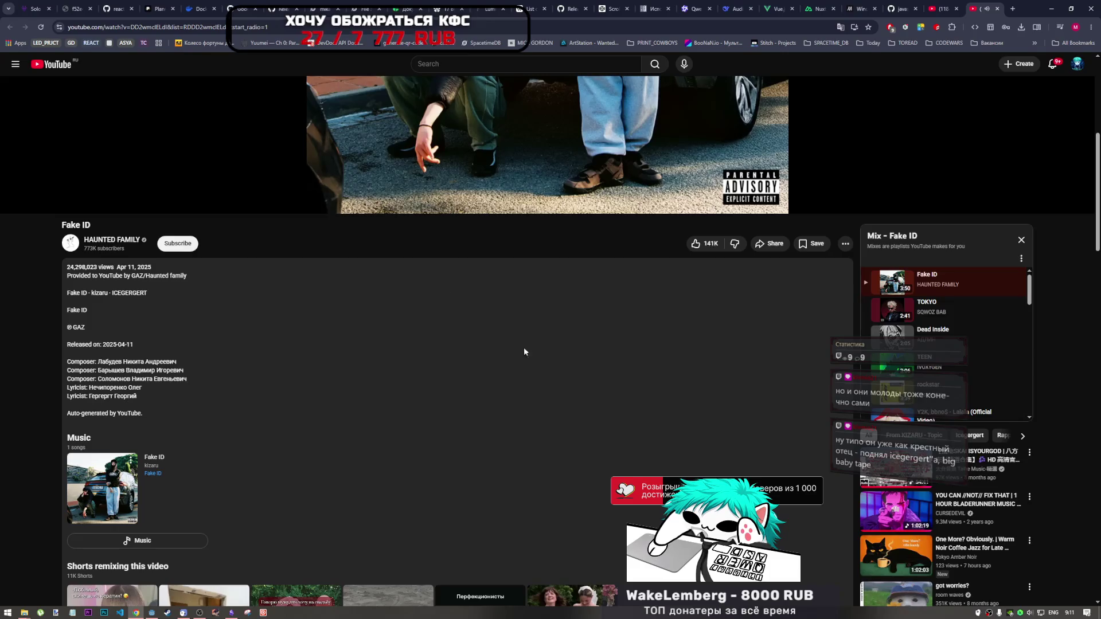
{"action": "scroll", "coordinate": [525, 347], "scroll_direction": "down", "scroll_amount": 6}
{"action": "left_click", "coordinate": [81, 453]}
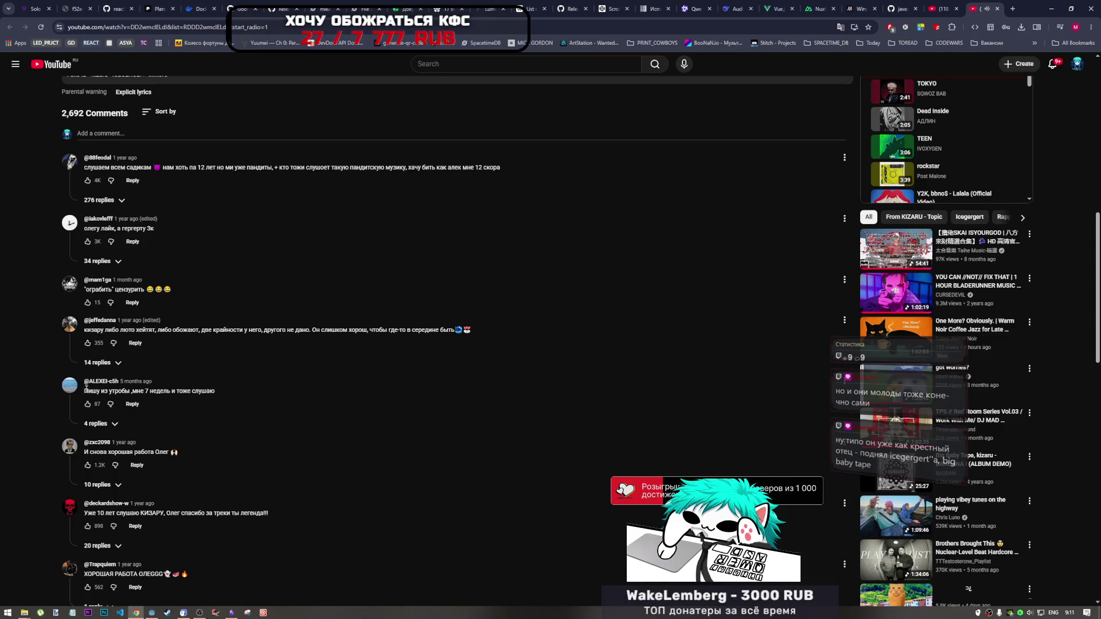
{"action": "left_click_drag", "start_coordinate": [84, 392], "coordinate": [216, 395]}
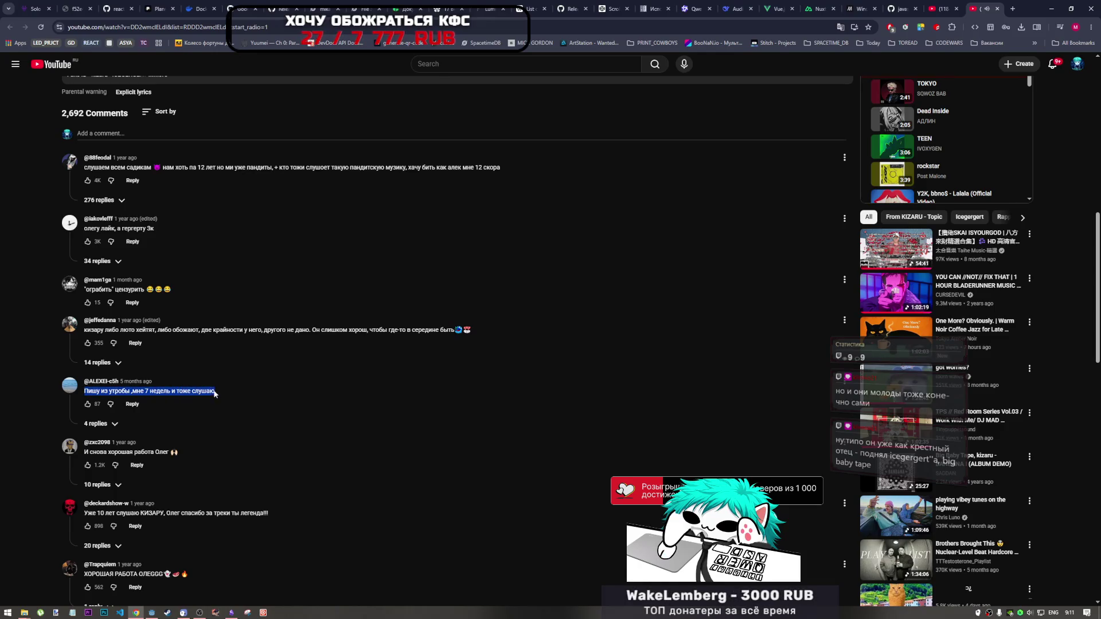
{"action": "left_click", "coordinate": [87, 404]}
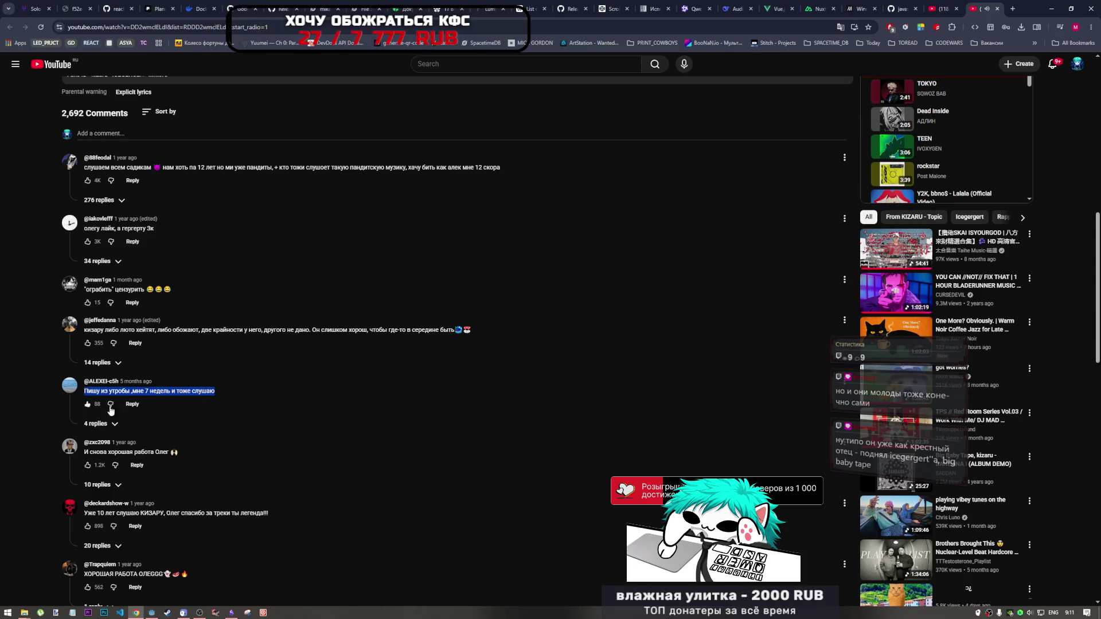
{"action": "left_click", "coordinate": [219, 393]}
{"action": "scroll", "coordinate": [185, 404], "scroll_direction": "down", "scroll_amount": 1}
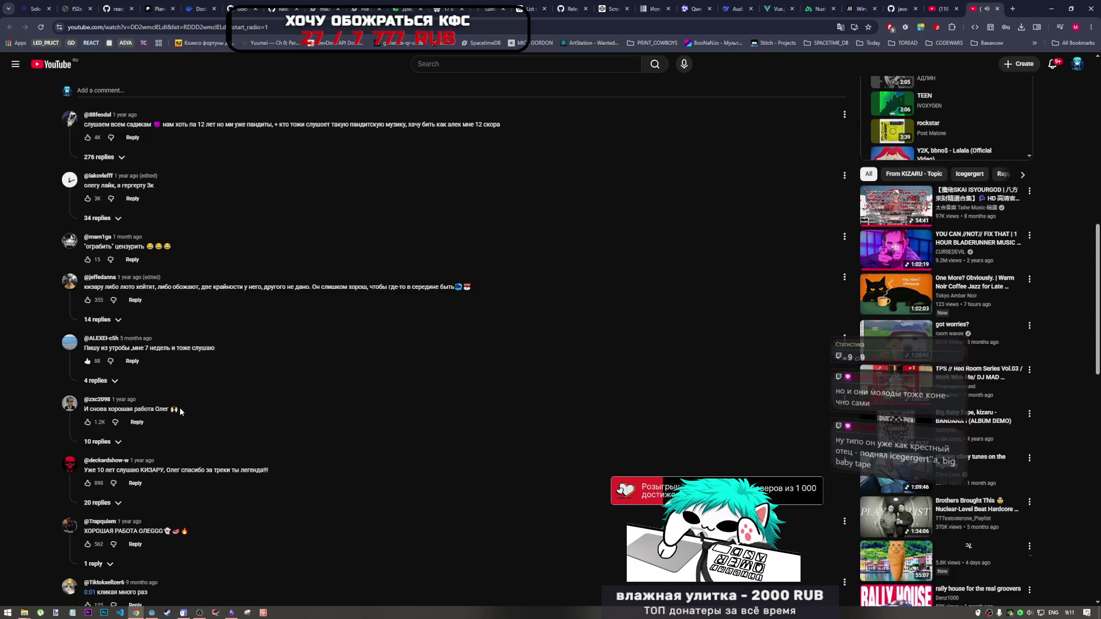
{"action": "left_click", "coordinate": [97, 380]}
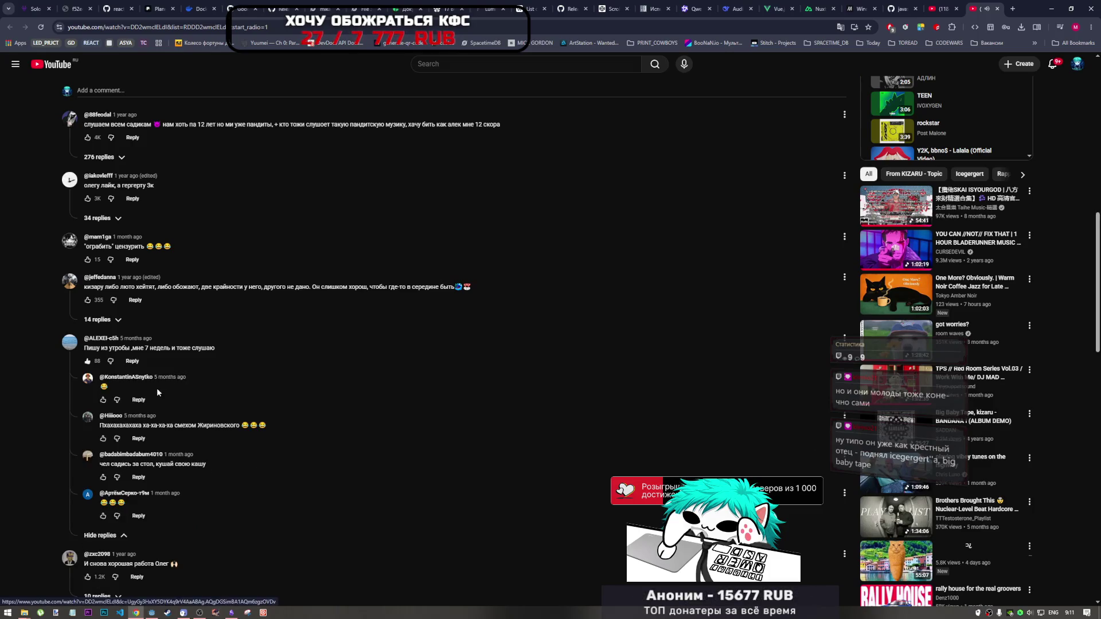
Read the replies, expand the 1 reply under the gangster-songs comment, then scroll back up
{"action": "left_click_drag", "start_coordinate": [212, 460], "coordinate": [102, 463]}
{"action": "left_click", "coordinate": [218, 463]}
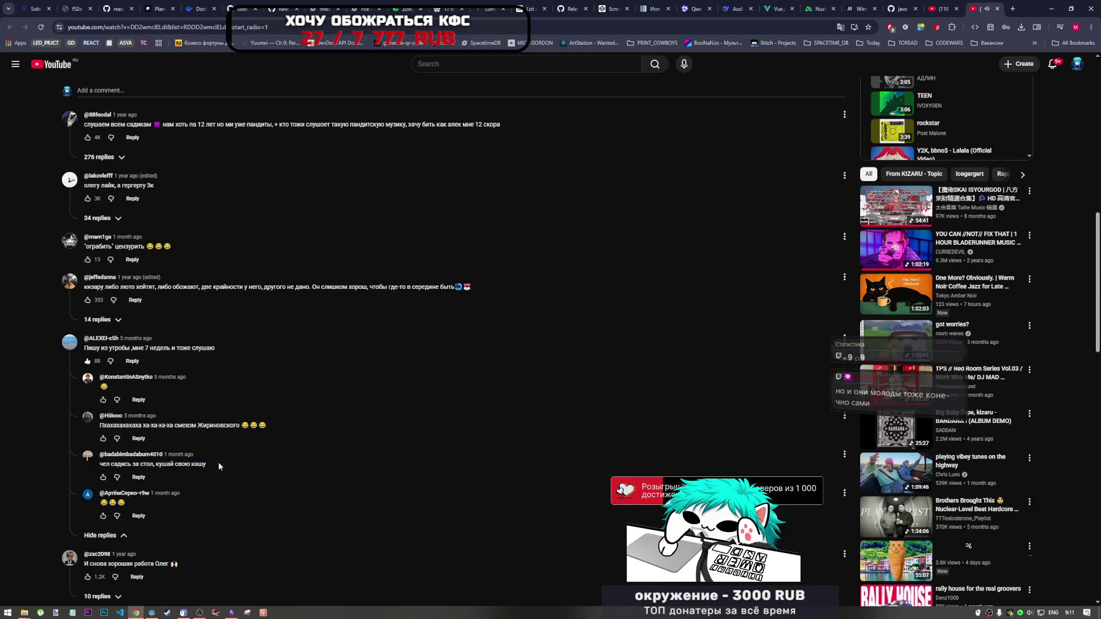
{"action": "scroll", "coordinate": [294, 447], "scroll_direction": "down", "scroll_amount": 2}
{"action": "scroll", "coordinate": [294, 449], "scroll_direction": "down", "scroll_amount": 3}
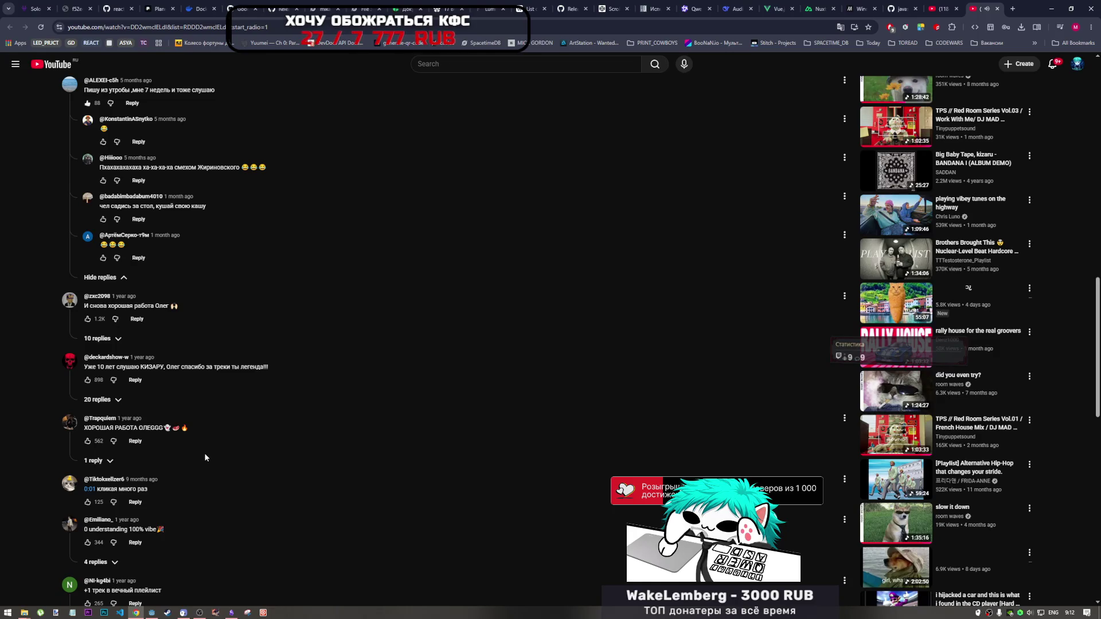
{"action": "scroll", "coordinate": [198, 455], "scroll_direction": "down", "scroll_amount": 2}
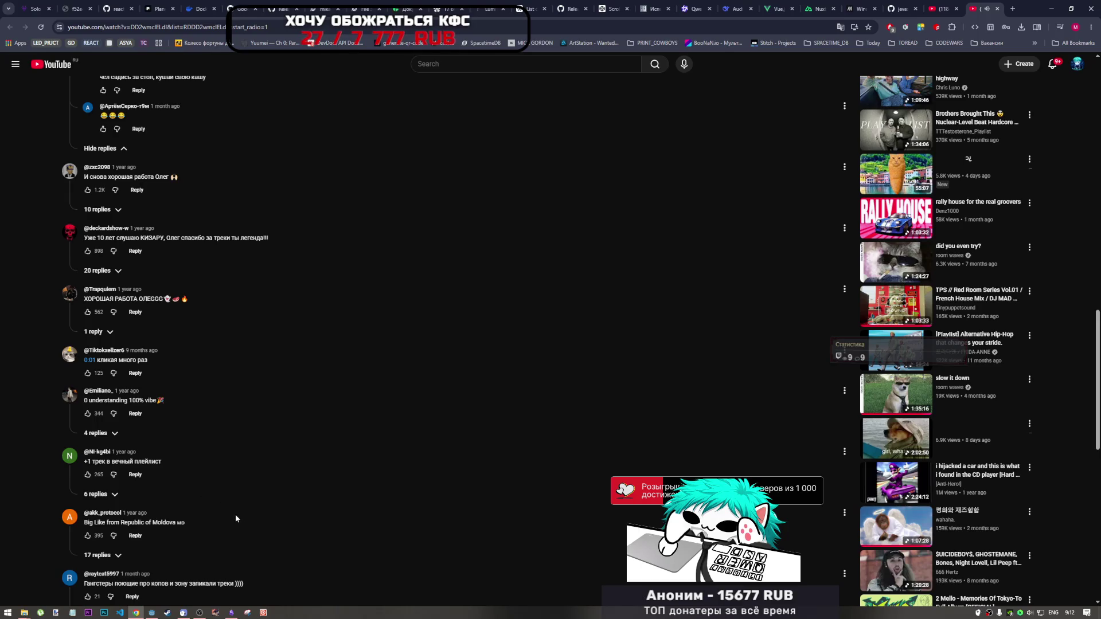
{"action": "scroll", "coordinate": [235, 514], "scroll_direction": "down", "scroll_amount": 2}
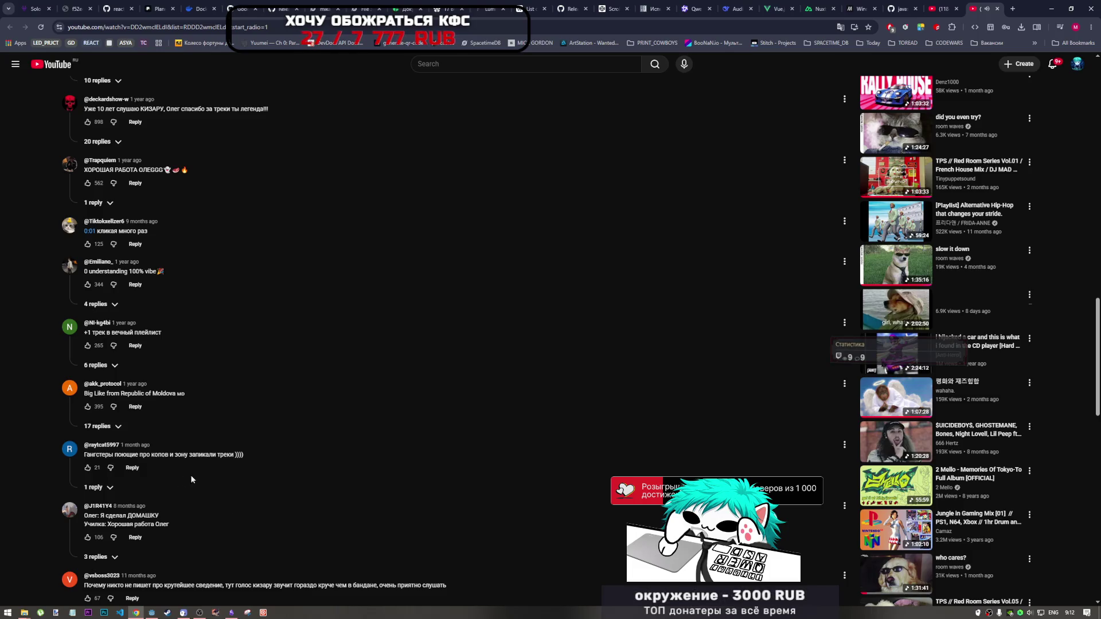
{"action": "left_click", "coordinate": [93, 488]}
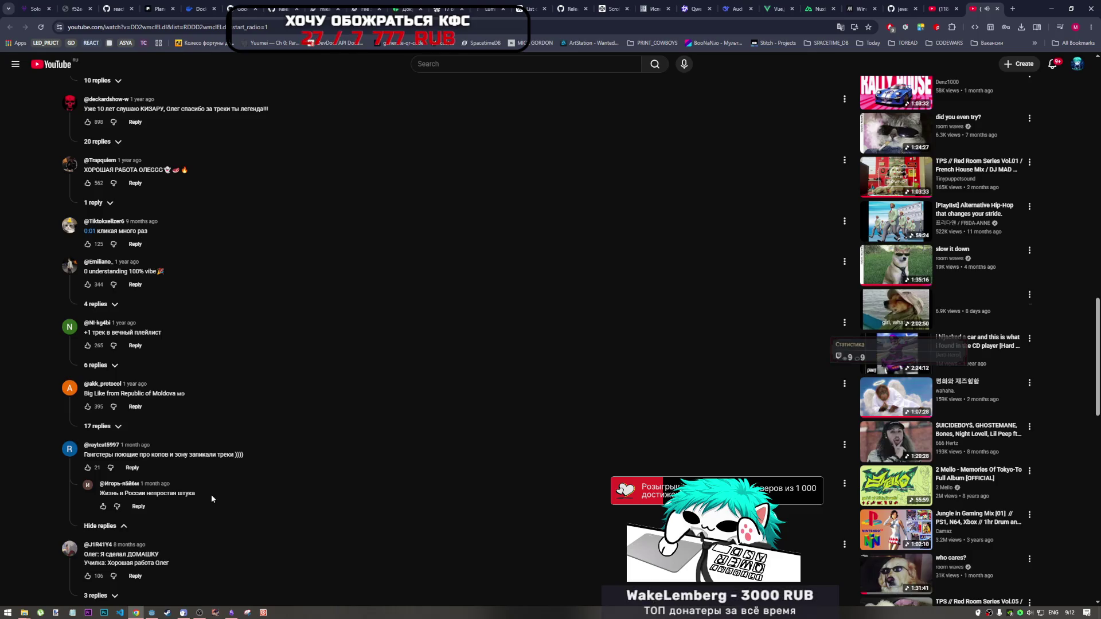
{"action": "scroll", "coordinate": [211, 494], "scroll_direction": "down", "scroll_amount": 3}
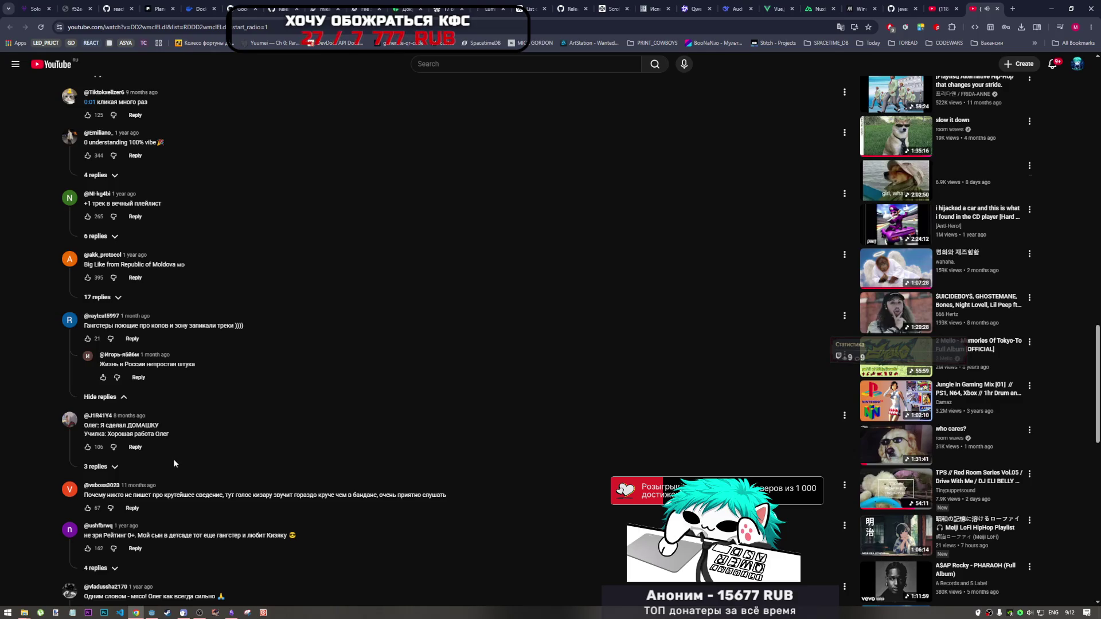
{"action": "scroll", "coordinate": [175, 463], "scroll_direction": "down", "scroll_amount": 2}
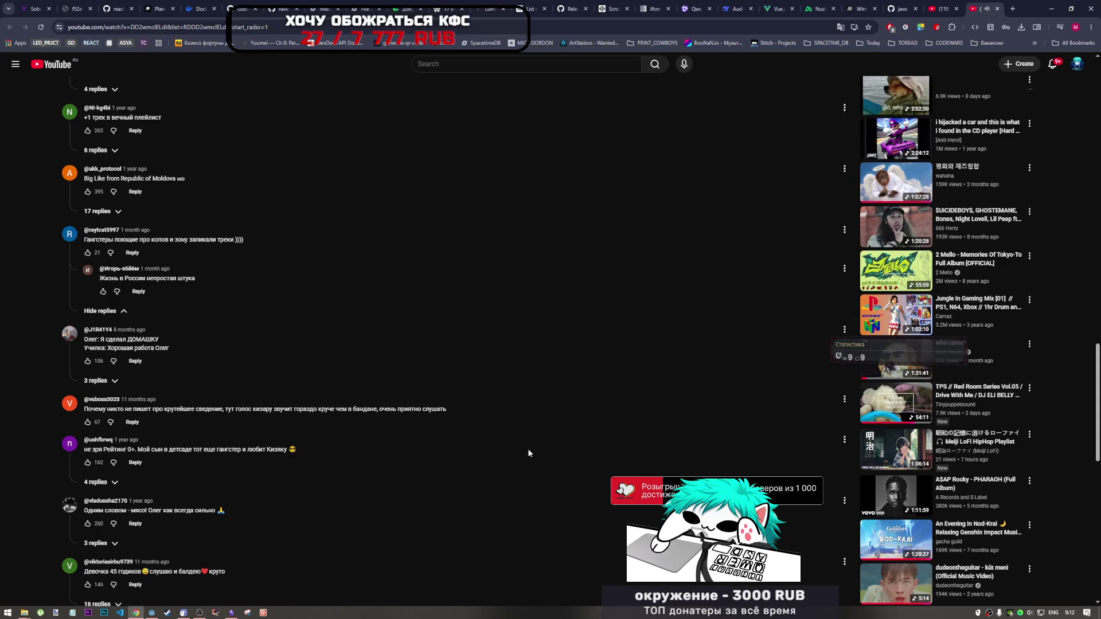
{"action": "scroll", "coordinate": [528, 455], "scroll_direction": "down", "scroll_amount": 1}
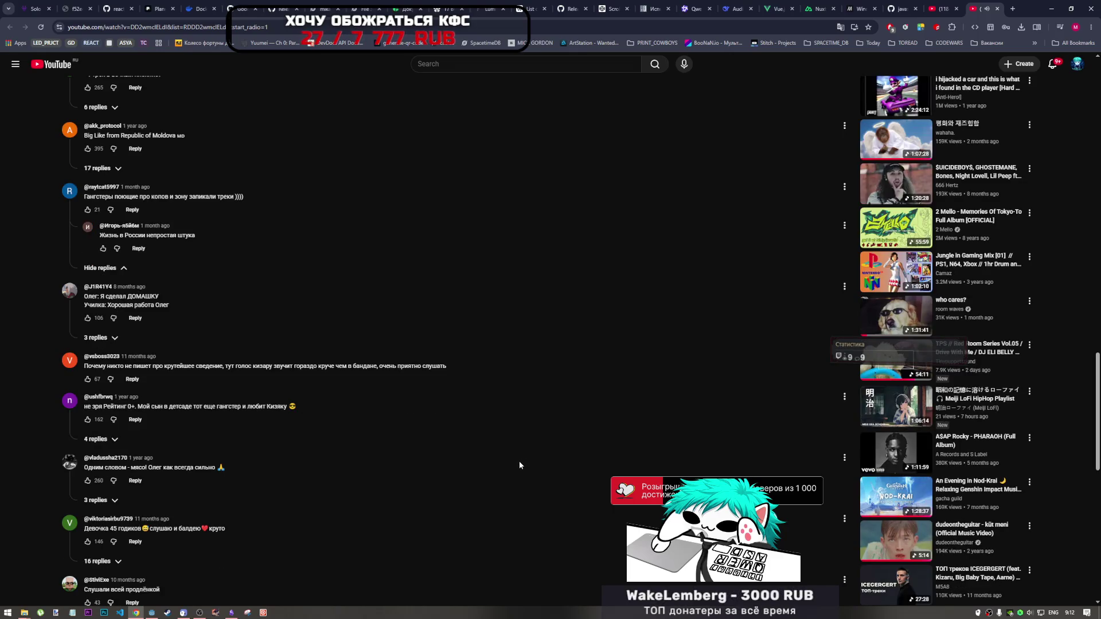
{"action": "scroll", "coordinate": [518, 462], "scroll_direction": "down", "scroll_amount": 4}
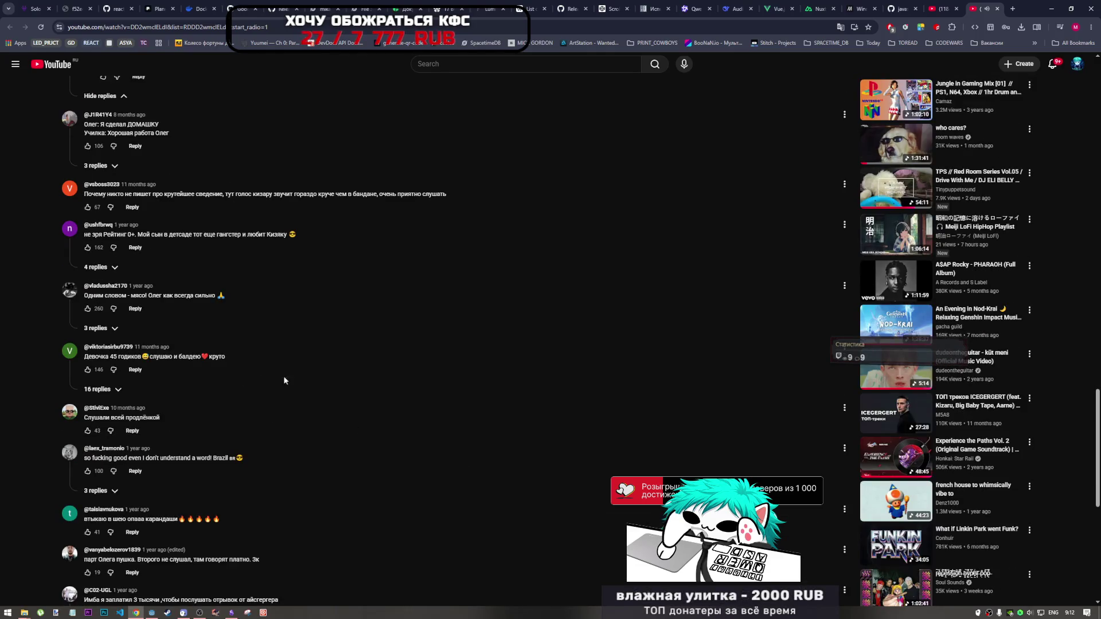
{"action": "scroll", "coordinate": [528, 413], "scroll_direction": "up", "scroll_amount": 12}
{"action": "scroll", "coordinate": [564, 278], "scroll_direction": "up", "scroll_amount": 15}
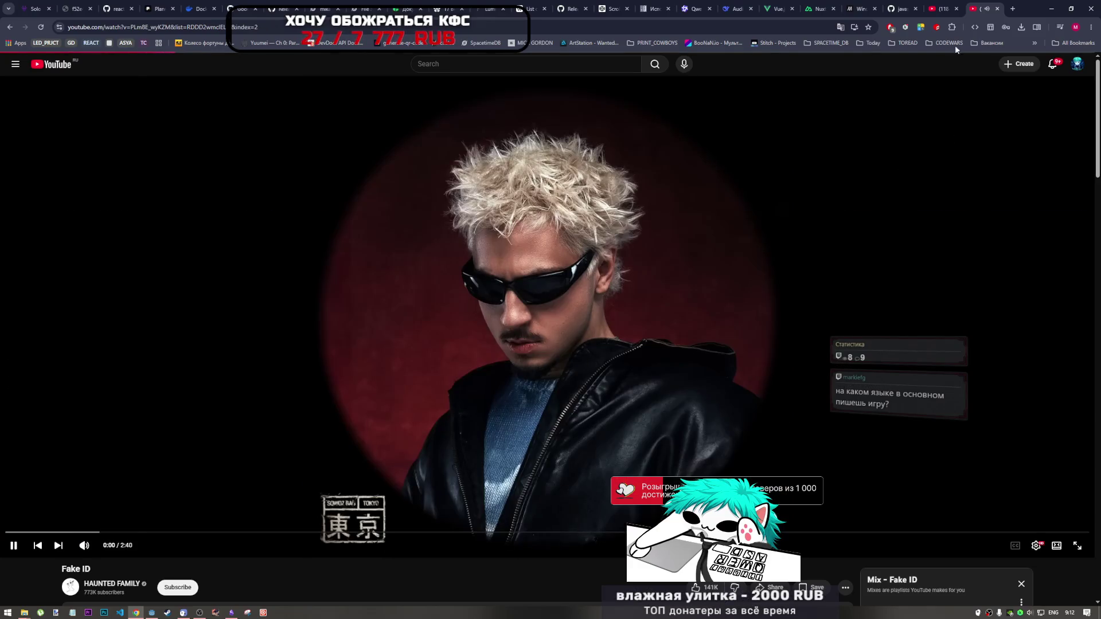
Close the Fake ID mix tab and switch over to the Godot Engine editor
{"action": "left_click", "coordinate": [997, 8]}
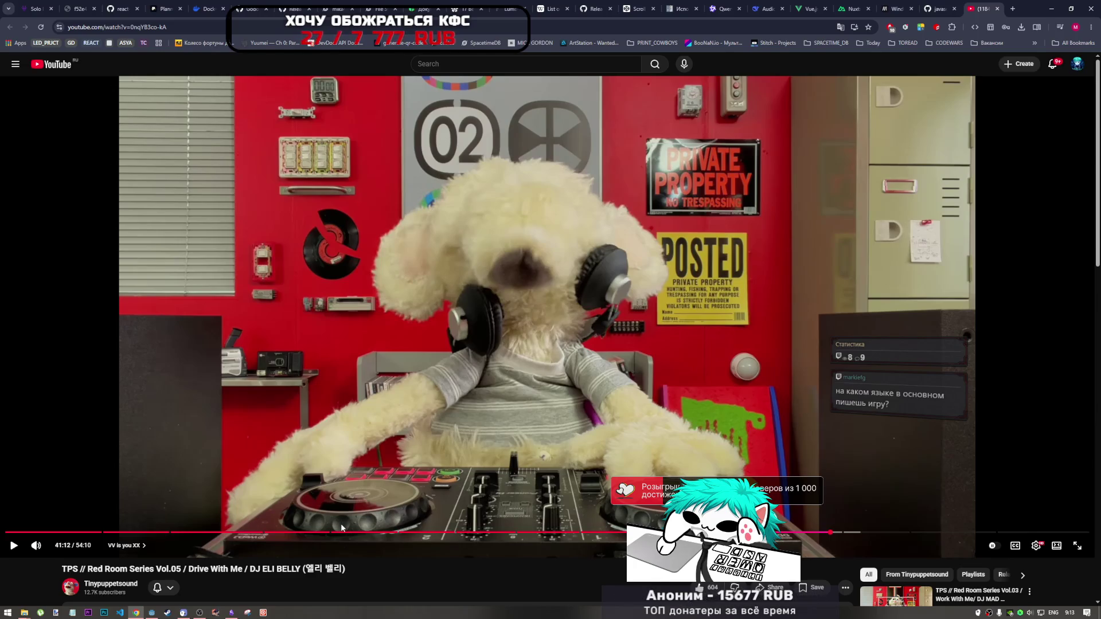
{"action": "left_click", "coordinate": [154, 612]}
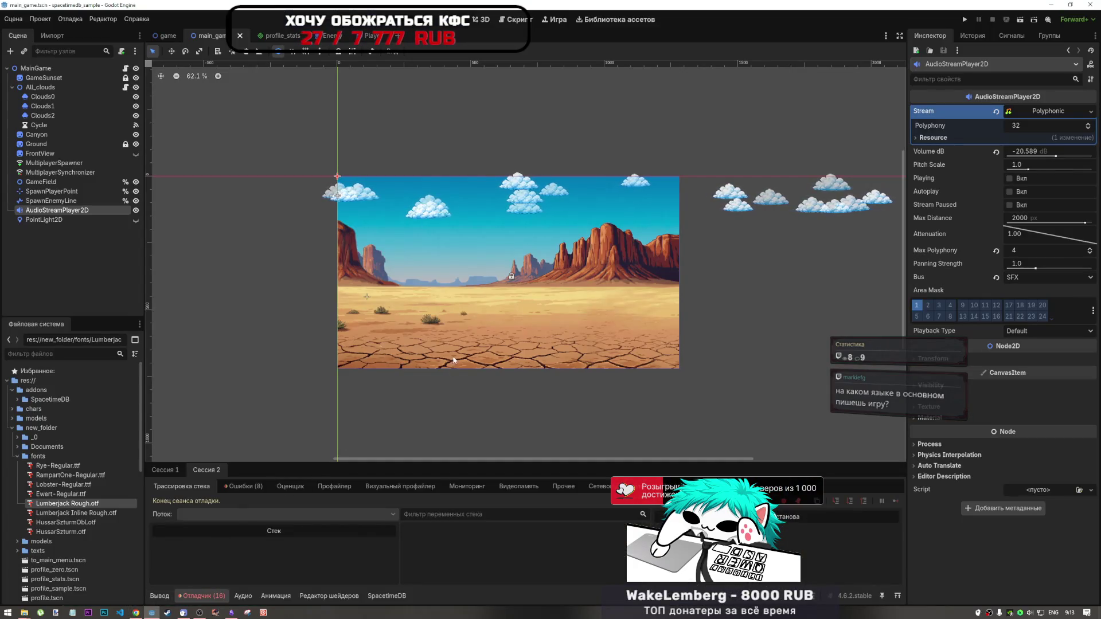
After a brief look at YouTube, open main_game.gd in Godot's Script view
{"action": "scroll", "coordinate": [453, 361], "scroll_direction": "up", "scroll_amount": 4}
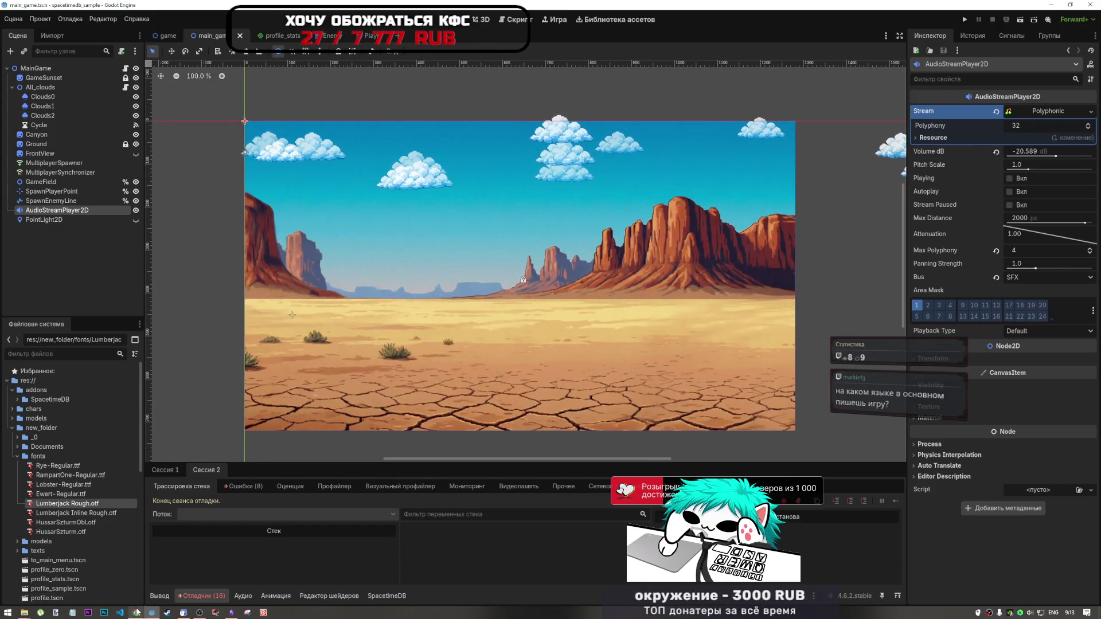
{"action": "left_click", "coordinate": [136, 612]}
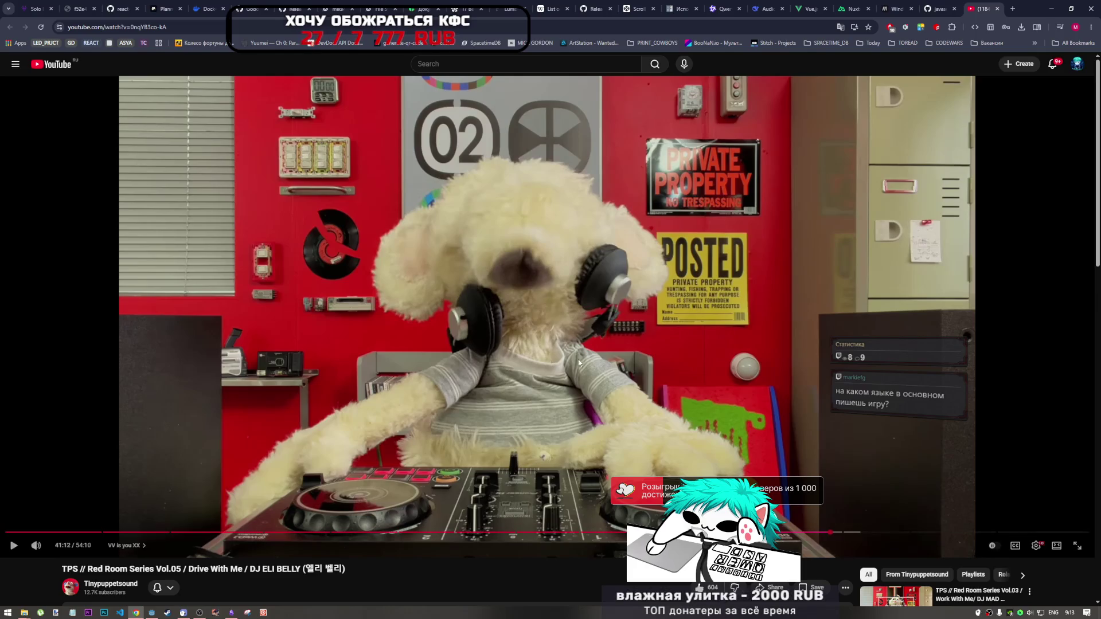
{"action": "left_click", "coordinate": [151, 612]}
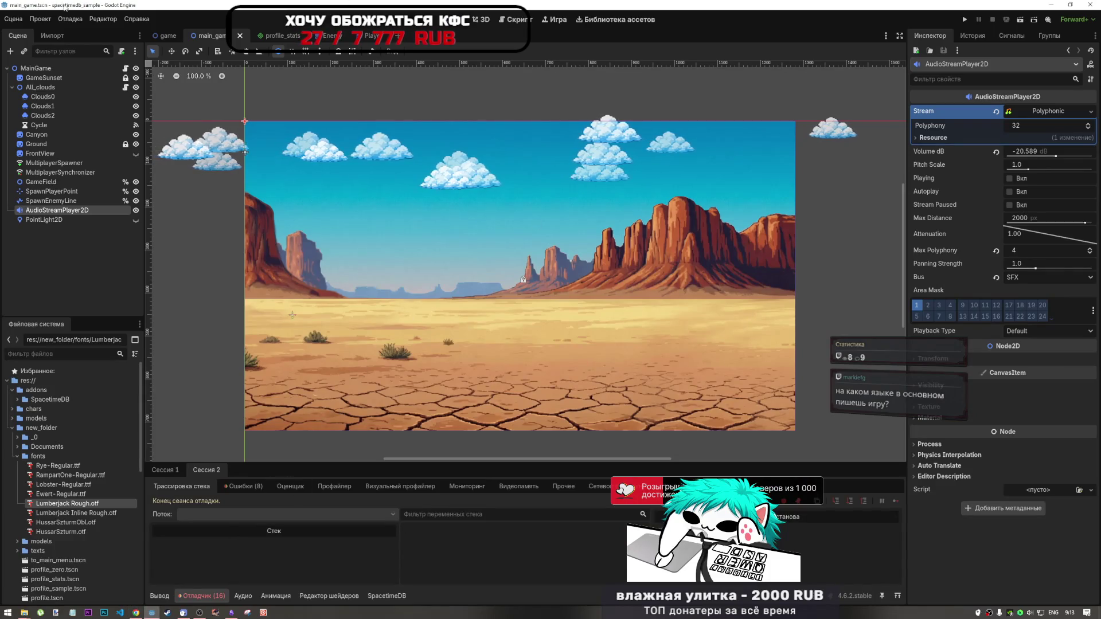
{"action": "left_click", "coordinate": [526, 23]}
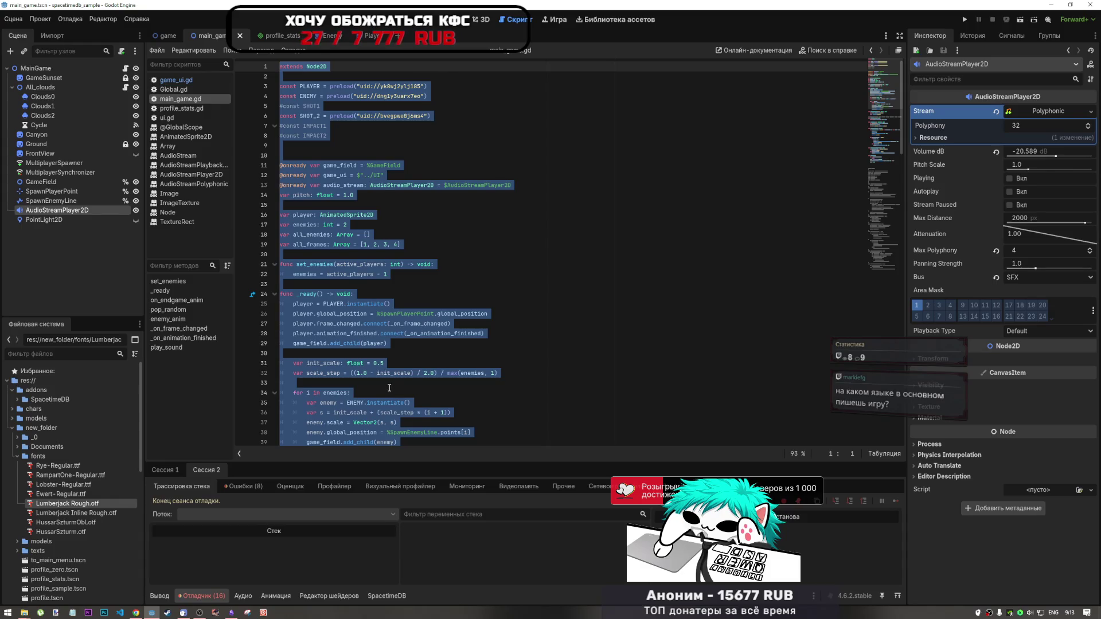
{"action": "left_click", "coordinate": [133, 614]}
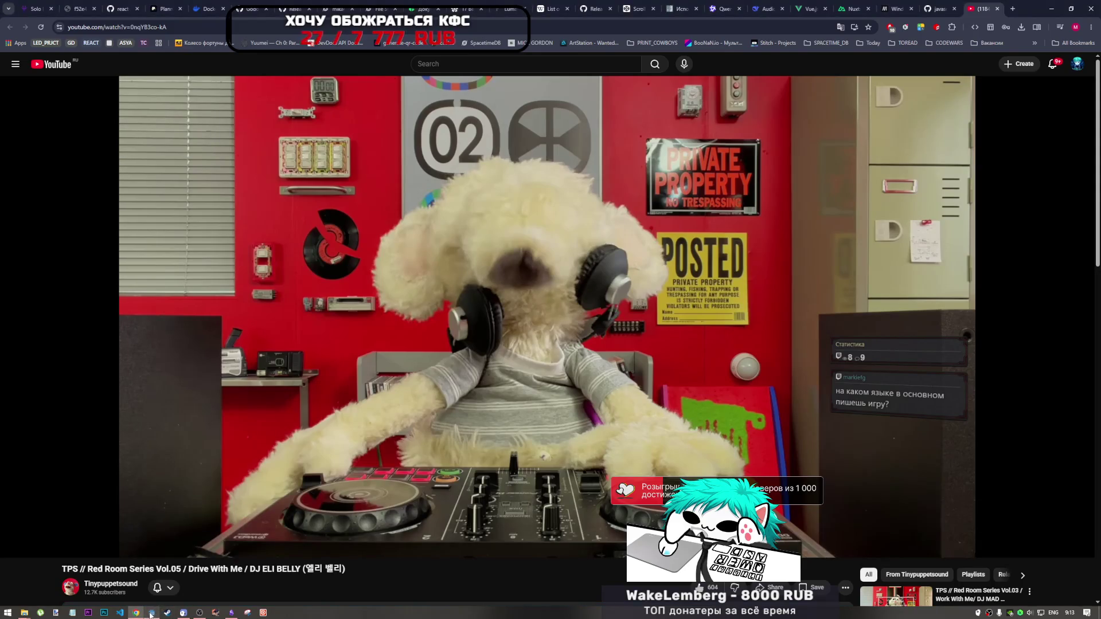
{"action": "left_click", "coordinate": [151, 613]}
{"action": "left_click", "coordinate": [370, 287]}
{"action": "left_click_drag", "start_coordinate": [370, 286], "coordinate": [321, 183]}
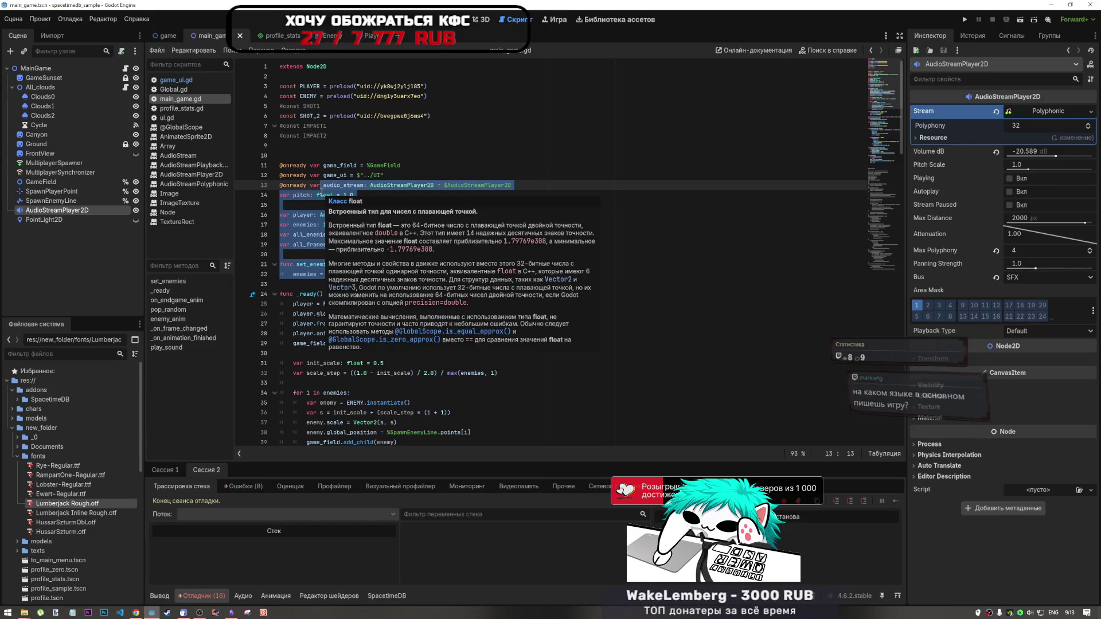
{"action": "left_click", "coordinate": [353, 166]}
{"action": "left_click_drag", "start_coordinate": [353, 166], "coordinate": [394, 254]}
{"action": "left_click", "coordinate": [394, 254]}
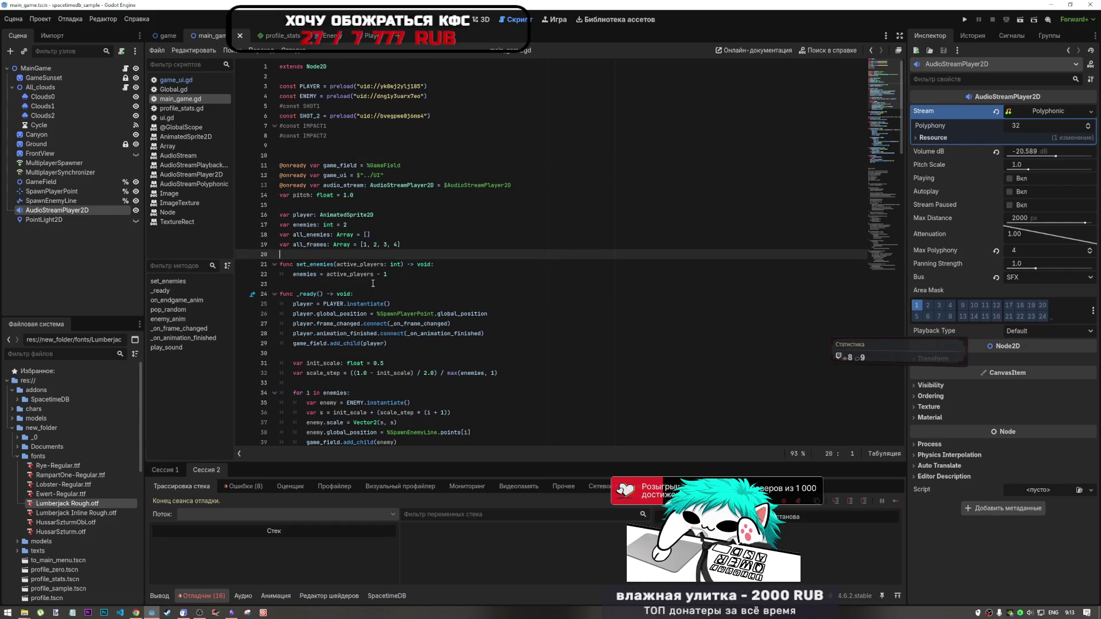
{"action": "mouse_move", "coordinate": [363, 304]}
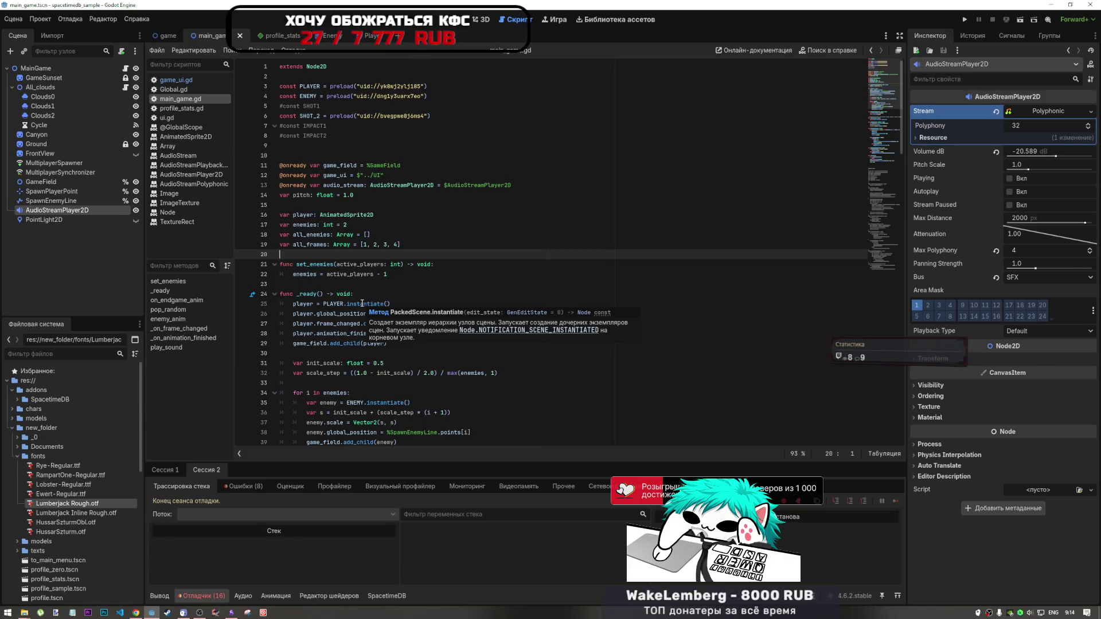
{"action": "left_click", "coordinate": [516, 225]}
{"action": "left_click", "coordinate": [831, 51]}
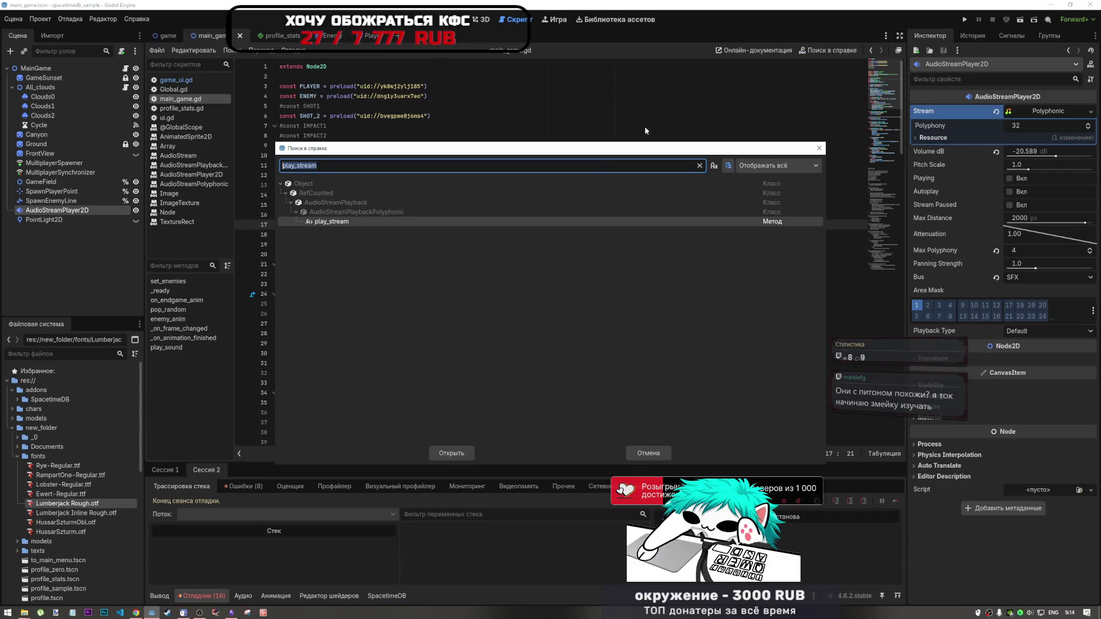
{"action": "key", "text": "Tab"}
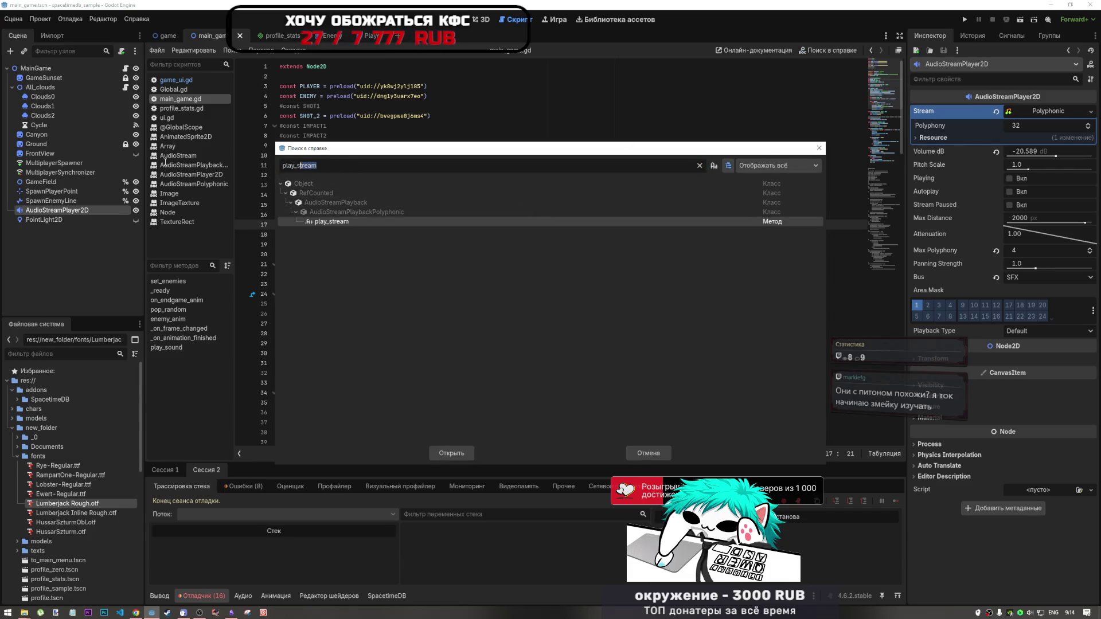
{"action": "key", "text": "BackSpace"}
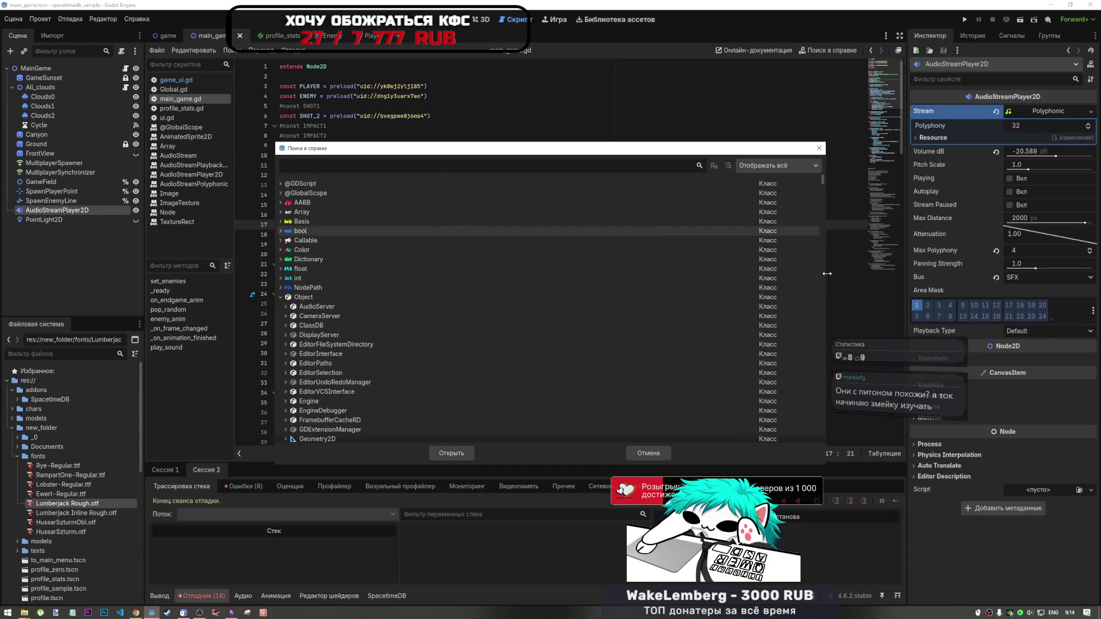
{"action": "left_click", "coordinate": [820, 148]}
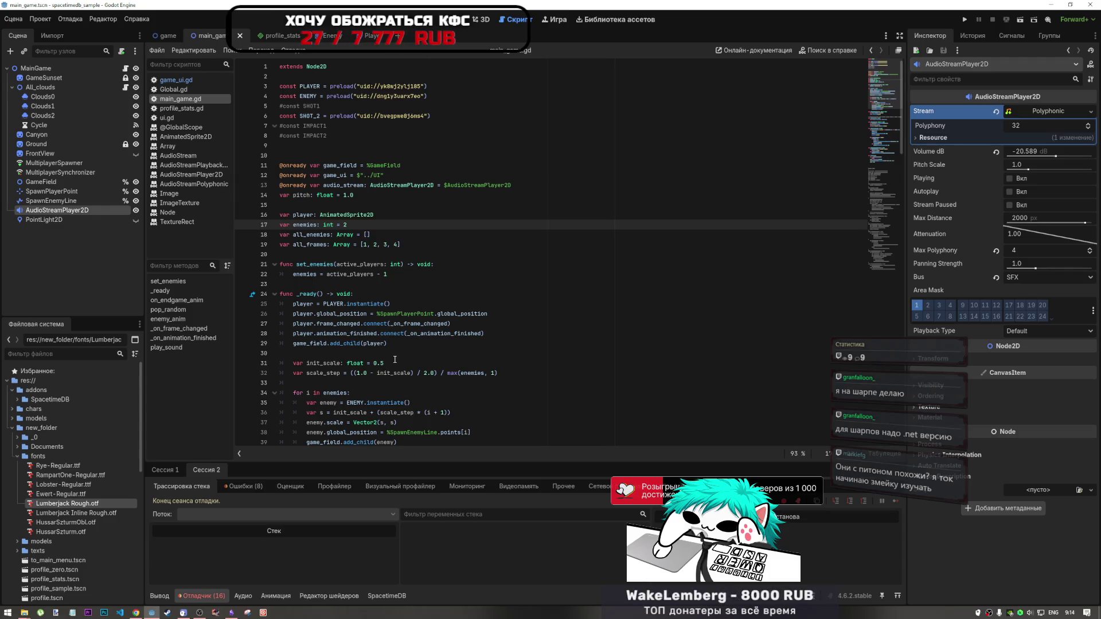
{"action": "left_click_drag", "start_coordinate": [344, 293], "coordinate": [402, 314]}
{"action": "left_click", "coordinate": [401, 323]}
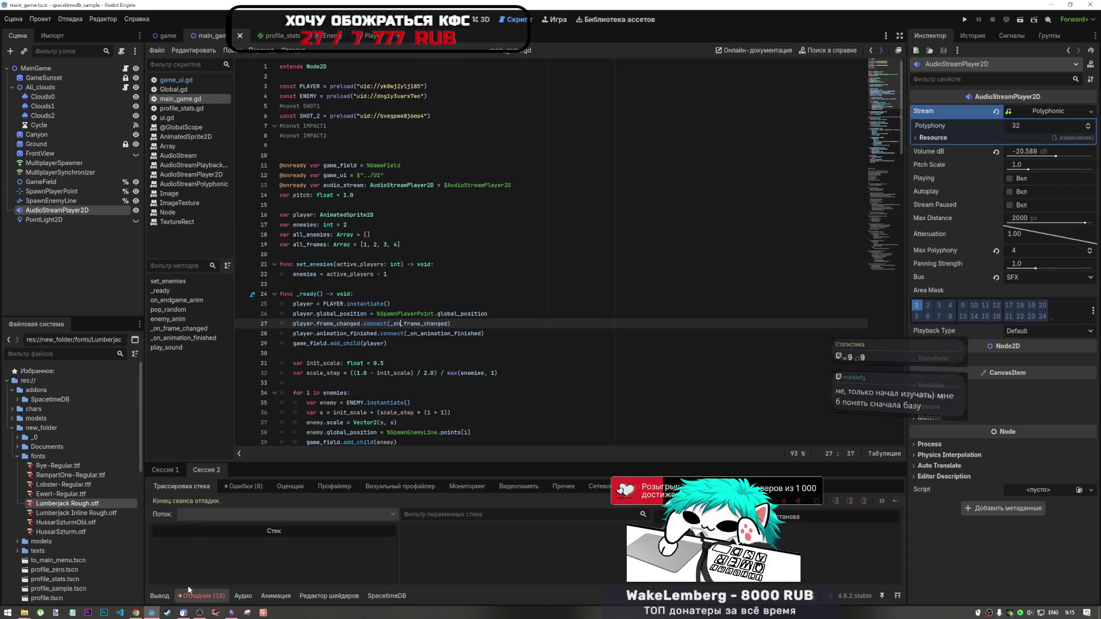
{"action": "mouse_move", "coordinate": [199, 612]}
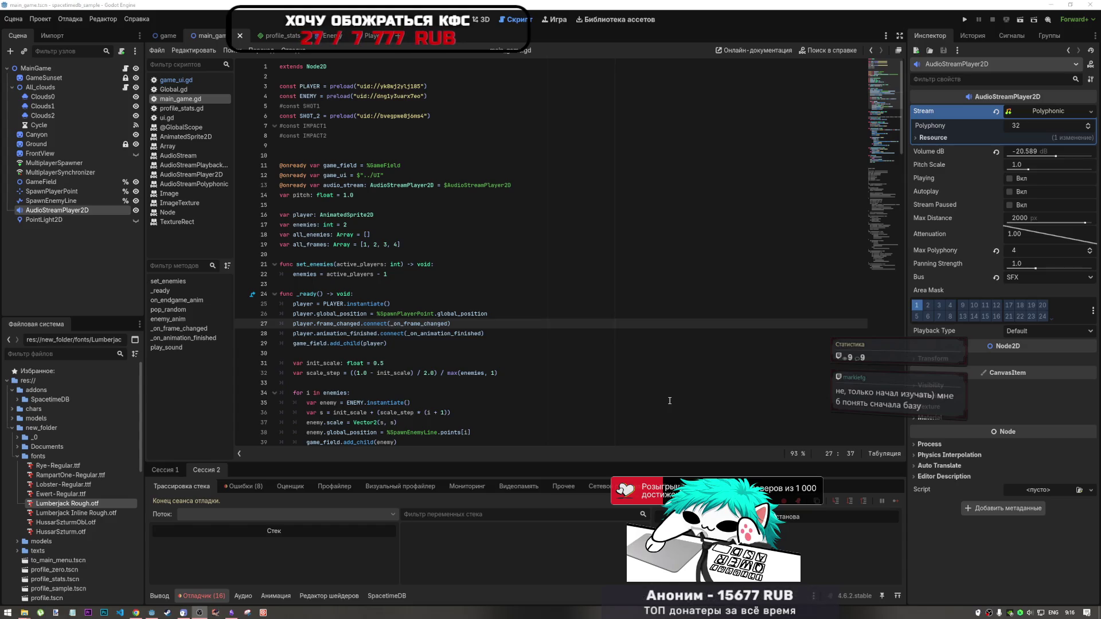
{"action": "key", "text": "Down"}
{"action": "key", "text": "Down"}
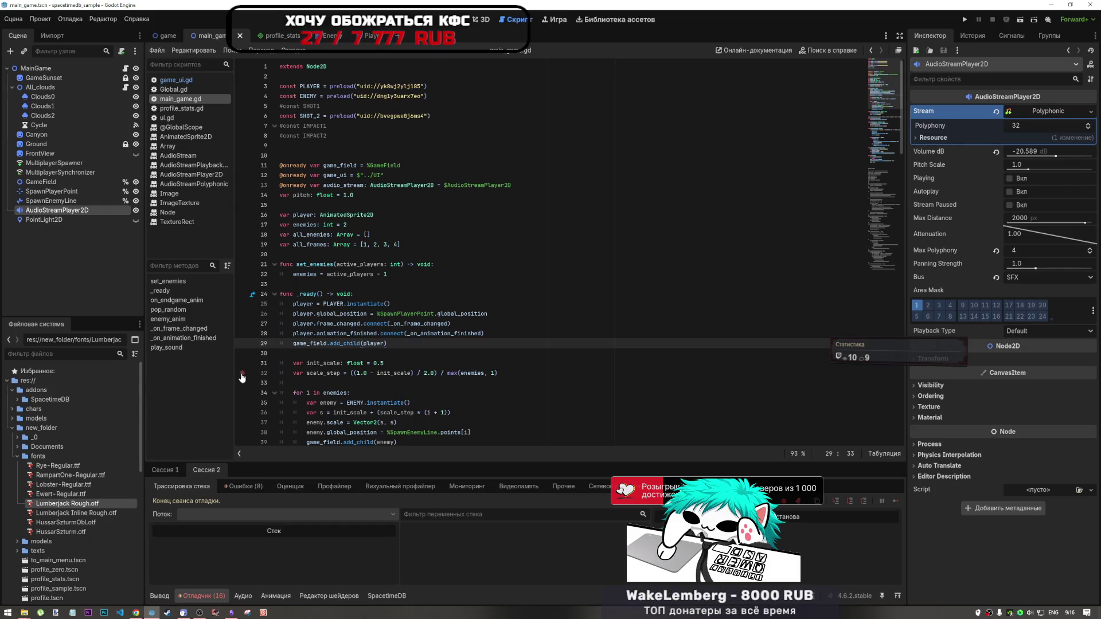
Try indenting lines 25–27 of main_game.gd, undo it, and inspect player on line 29
{"action": "left_click", "coordinate": [393, 305]}
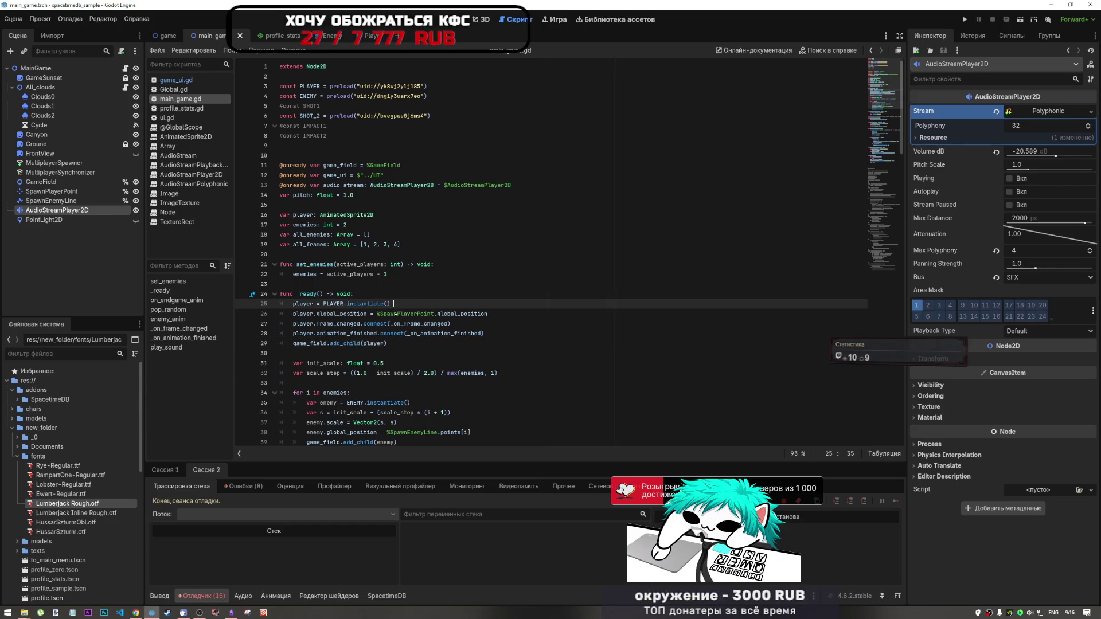
{"action": "left_click", "coordinate": [409, 314]}
{"action": "left_click_drag", "start_coordinate": [343, 305], "coordinate": [364, 324]}
{"action": "key", "text": "Tab"}
{"action": "key", "text": "ctrl+z"}
{"action": "key", "text": "ctrl+z"}
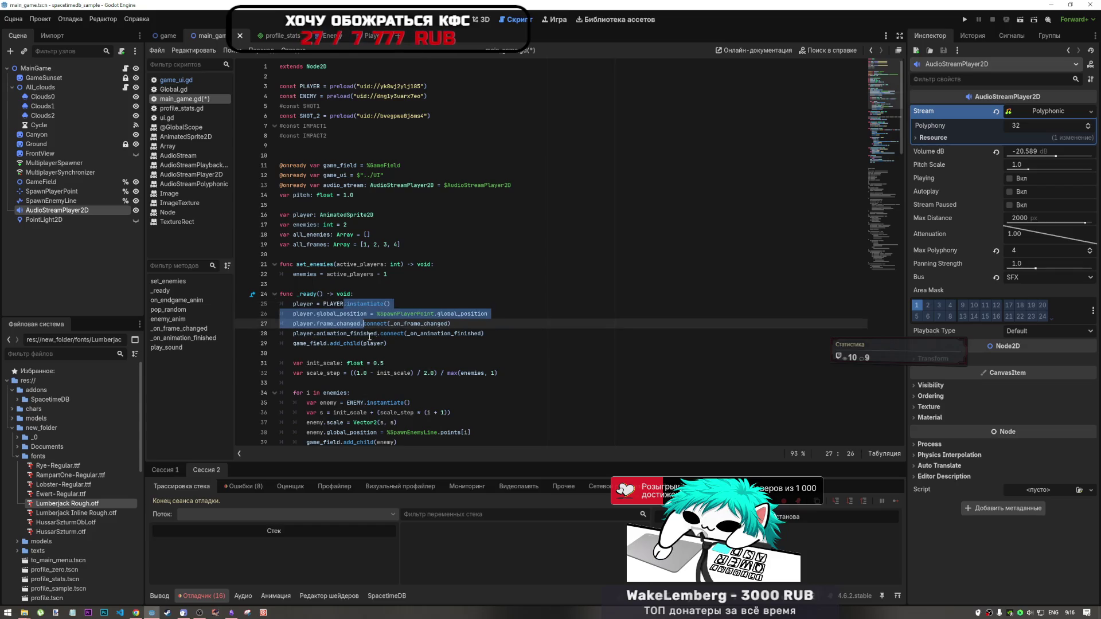
{"action": "double_click", "coordinate": [373, 343]}
{"action": "left_click", "coordinate": [388, 314]}
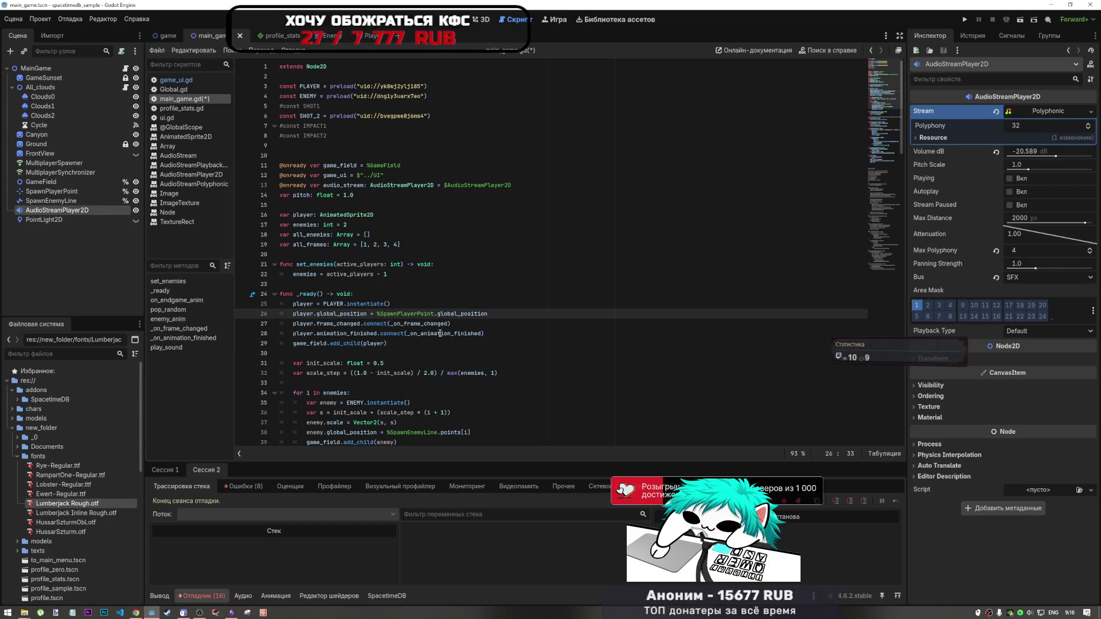
{"action": "left_click", "coordinate": [404, 343]}
{"action": "double_click", "coordinate": [363, 344]}
{"action": "left_click", "coordinate": [371, 342]}
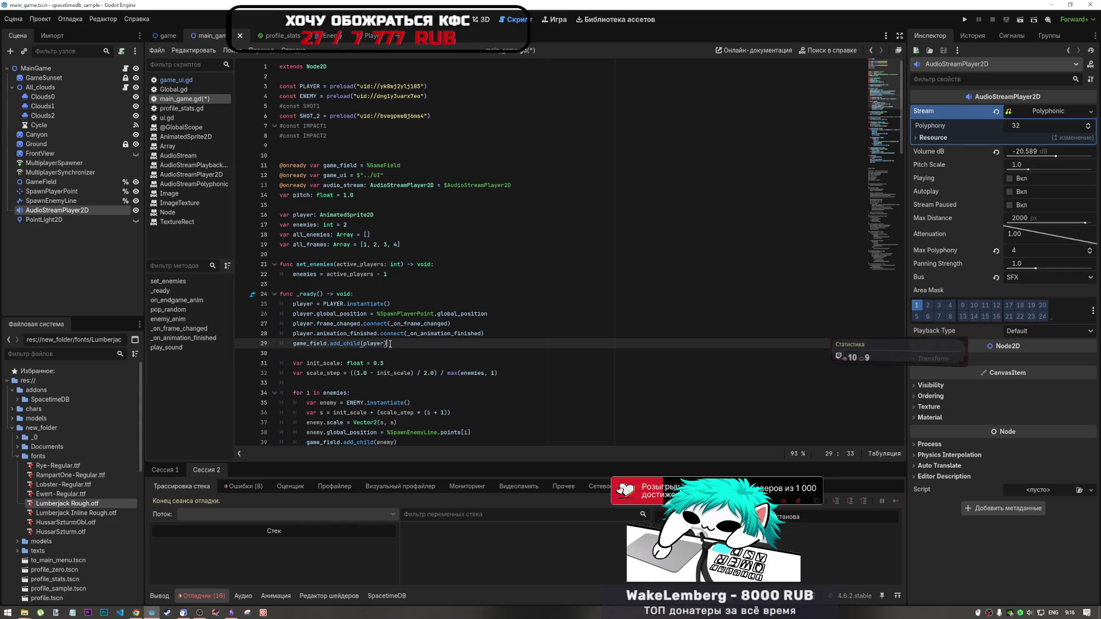
{"action": "left_click", "coordinate": [363, 344]}
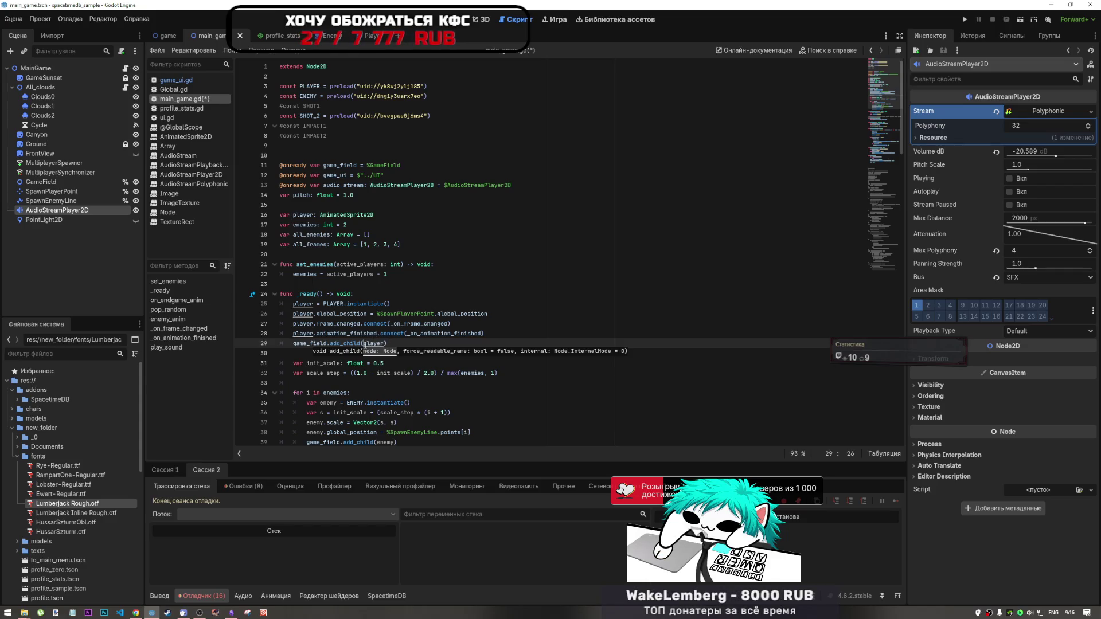
{"action": "key", "text": "Right"}
{"action": "key", "text": "Right"}
{"action": "key", "text": "Right"}
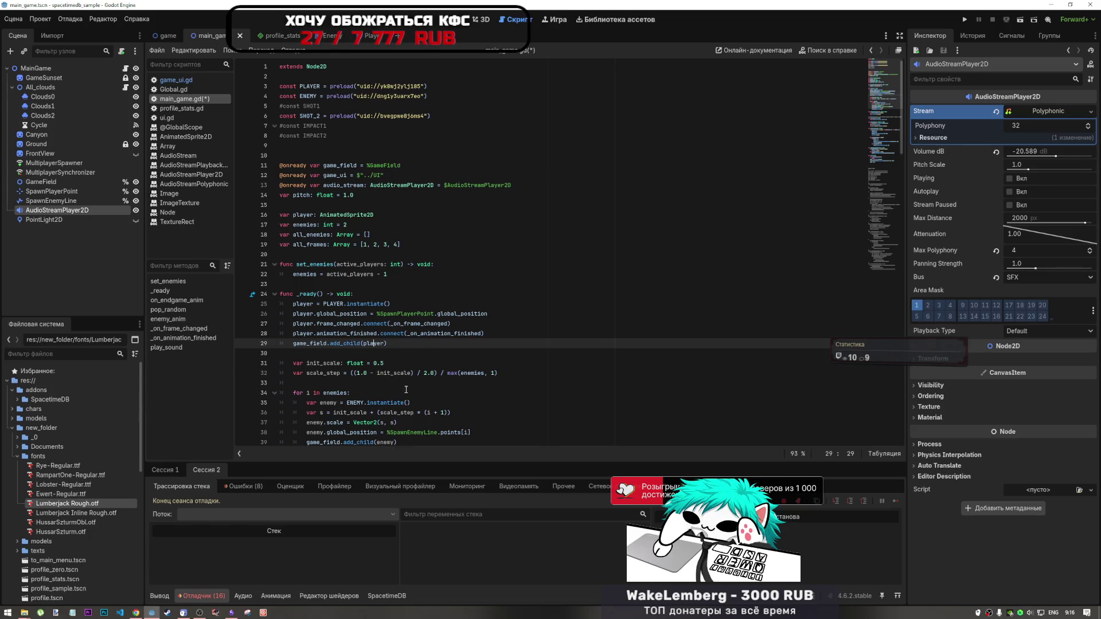
Fix the indent of line 31 in _ready, save main_game.gd, and resume the YouTube music video
{"action": "scroll", "coordinate": [406, 389], "scroll_direction": "down", "scroll_amount": 4}
{"action": "left_click_drag", "start_coordinate": [290, 273], "coordinate": [280, 195]}
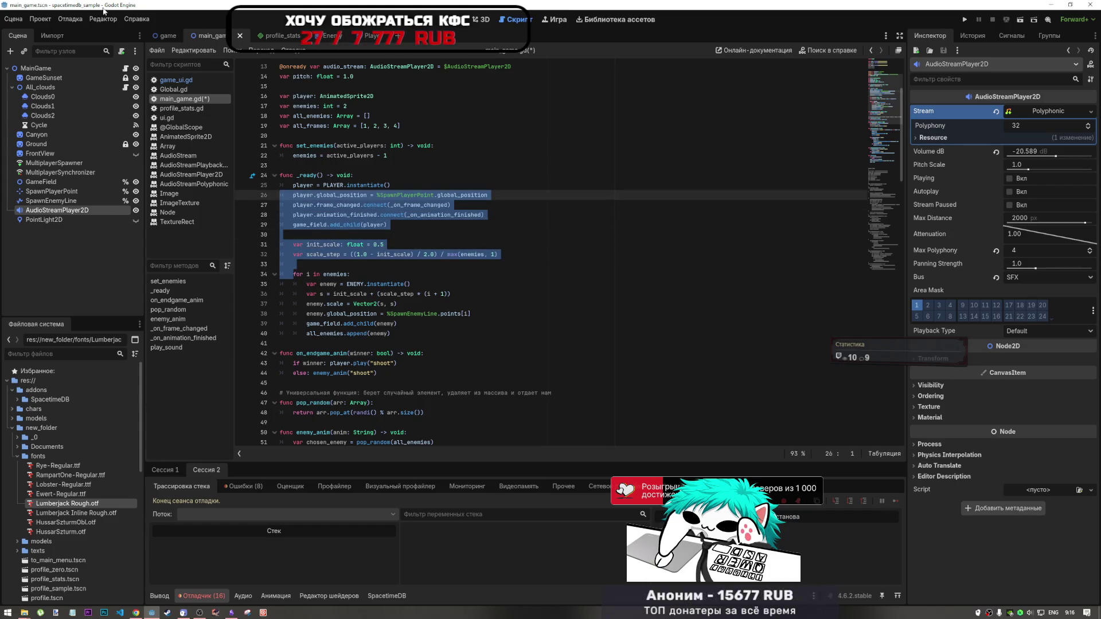
{"action": "left_click", "coordinate": [299, 235]}
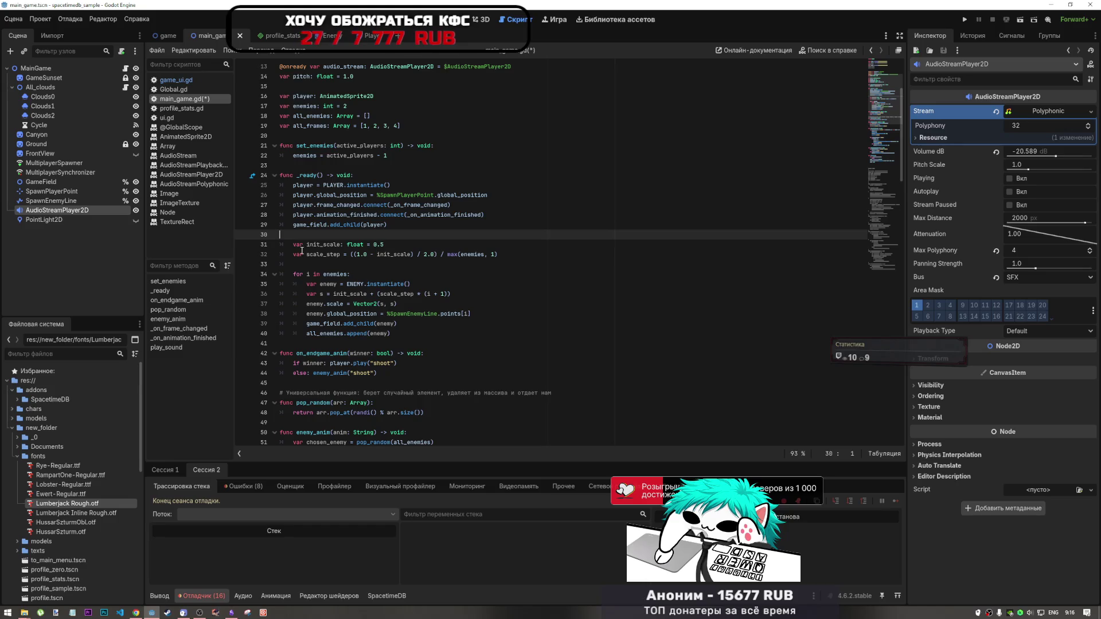
{"action": "left_click_drag", "start_coordinate": [293, 245], "coordinate": [340, 245]}
{"action": "key", "text": "Tab"}
{"action": "key", "text": "ctrl+s"}
{"action": "key", "text": "shift+Tab"}
{"action": "key", "text": "ctrl+s"}
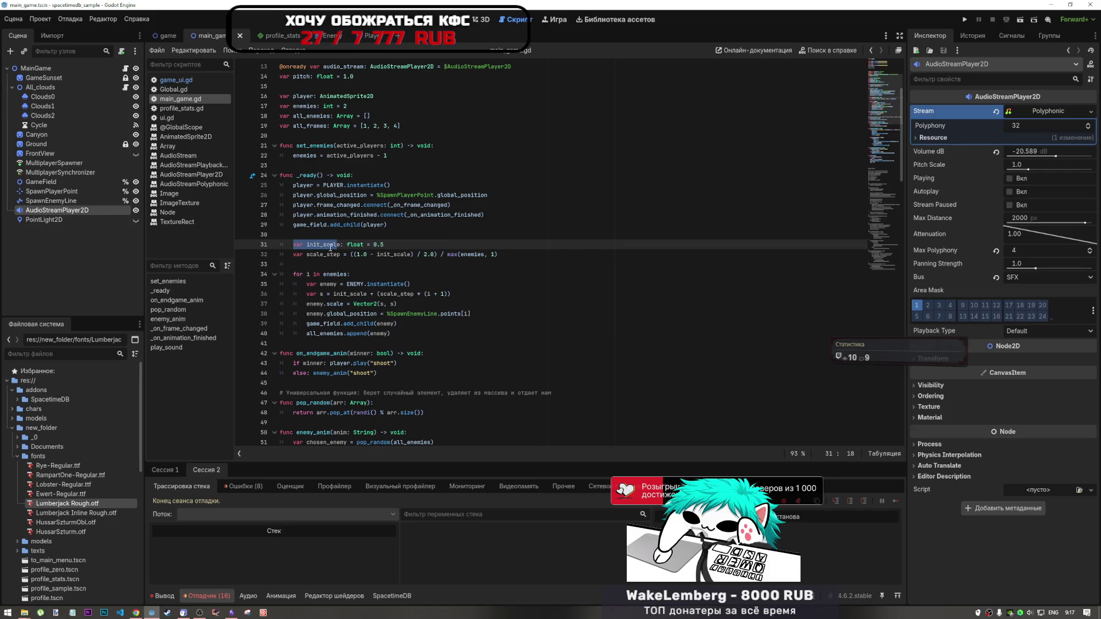
{"action": "left_click", "coordinate": [341, 265]}
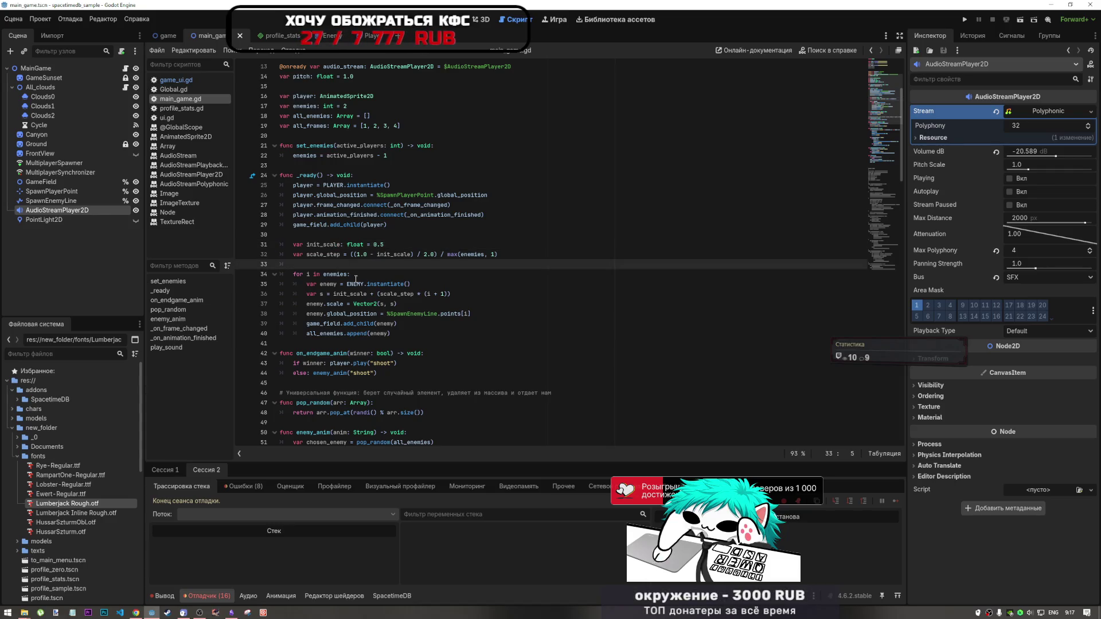
{"action": "left_click", "coordinate": [135, 612]}
{"action": "left_click", "coordinate": [378, 412]}
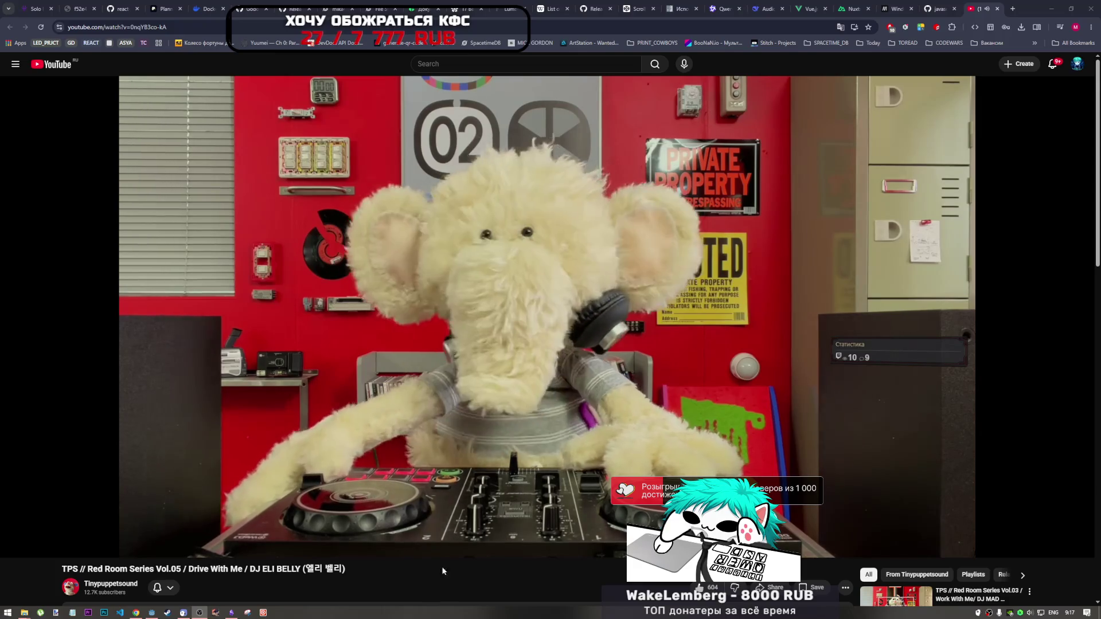
Leave the puppet DJ video playing and return to main_game.gd in Godot
{"action": "left_click", "coordinate": [583, 571]}
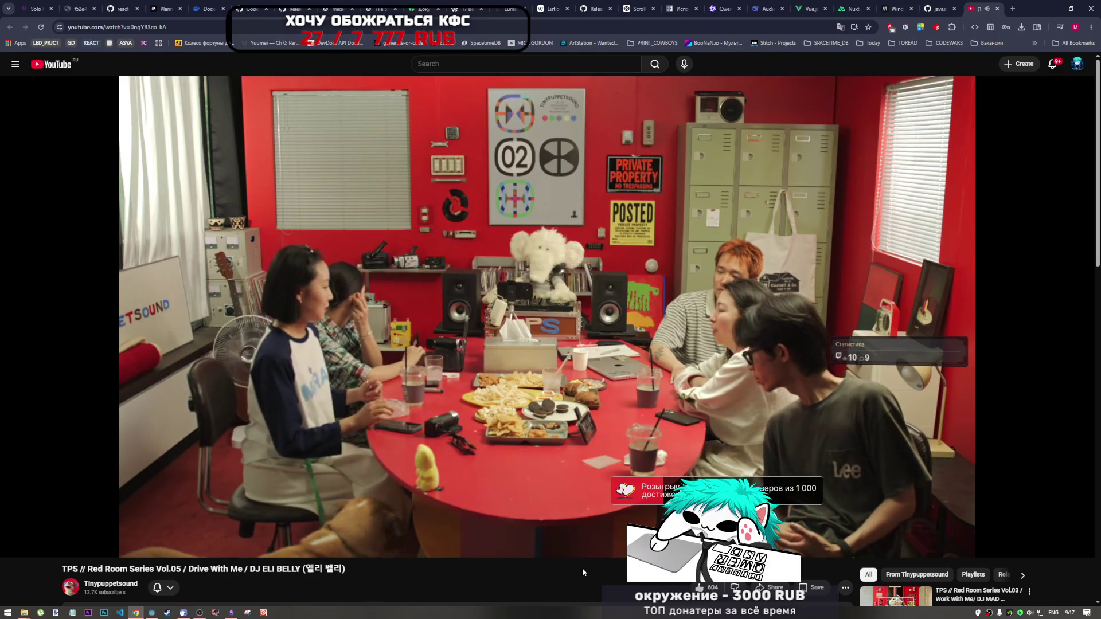
{"action": "mouse_move", "coordinate": [575, 332]}
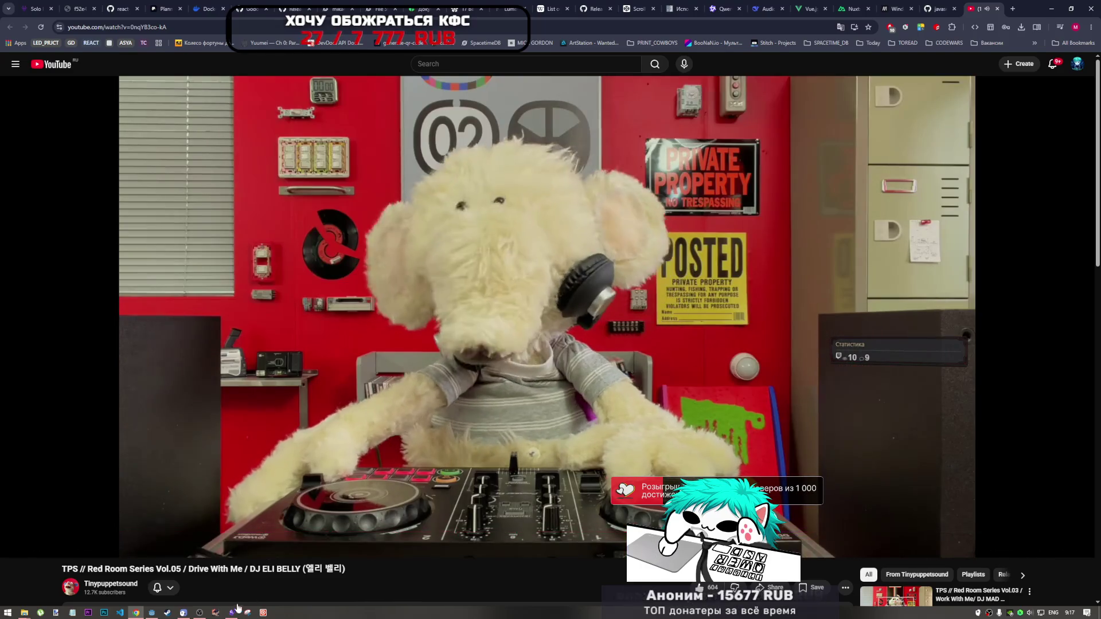
{"action": "left_click", "coordinate": [152, 614]}
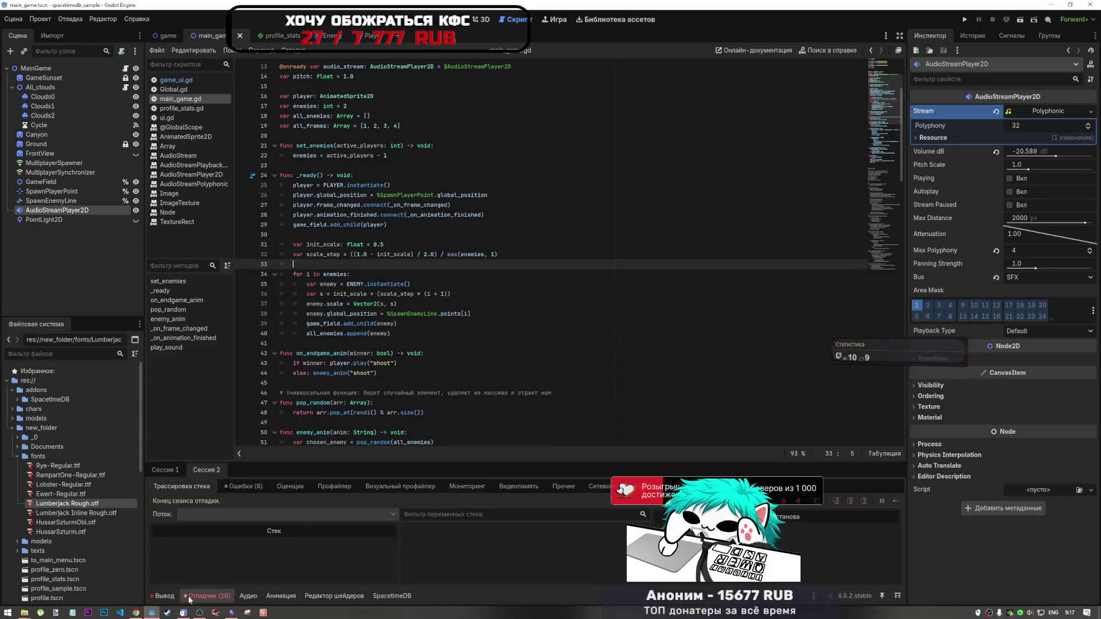
{"action": "left_click", "coordinate": [400, 354]}
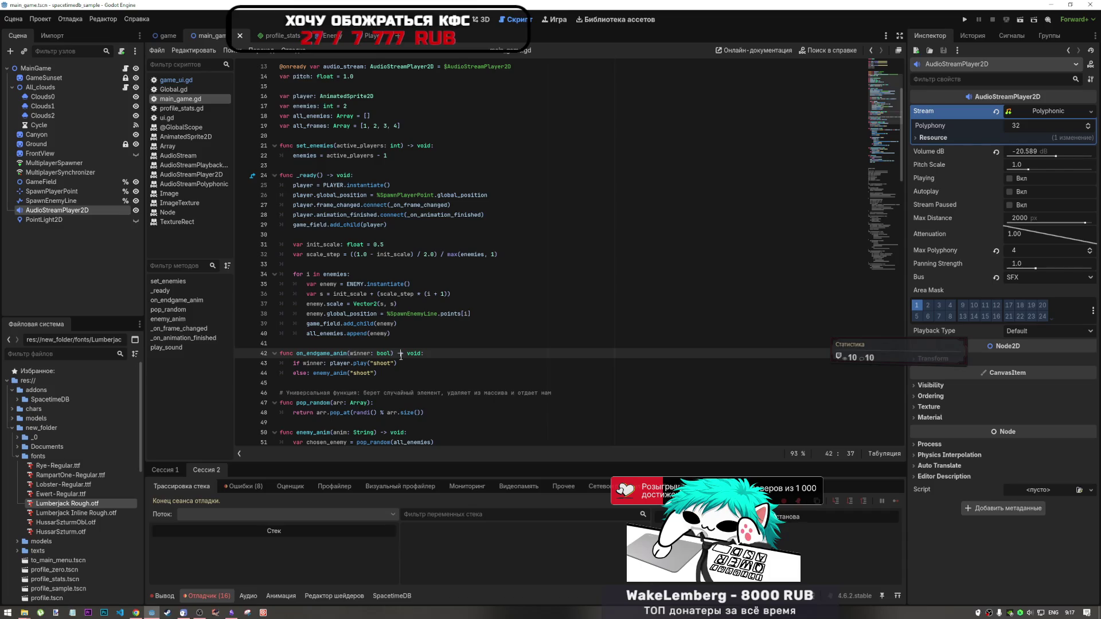
{"action": "key", "text": "Up"}
{"action": "key", "text": "Up"}
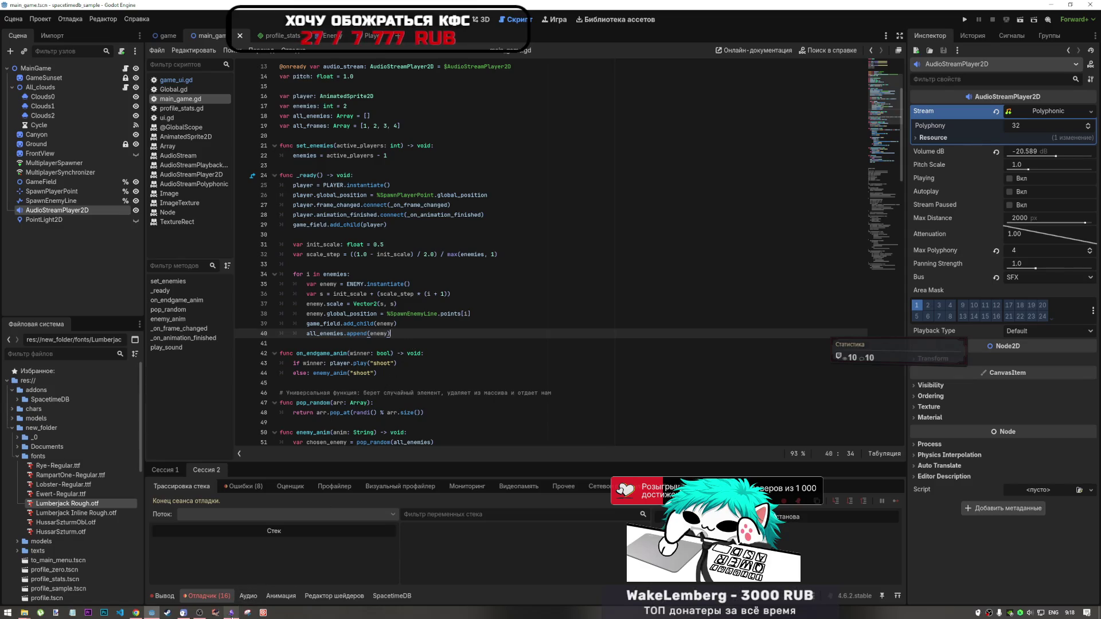
{"action": "mouse_move", "coordinate": [199, 613]}
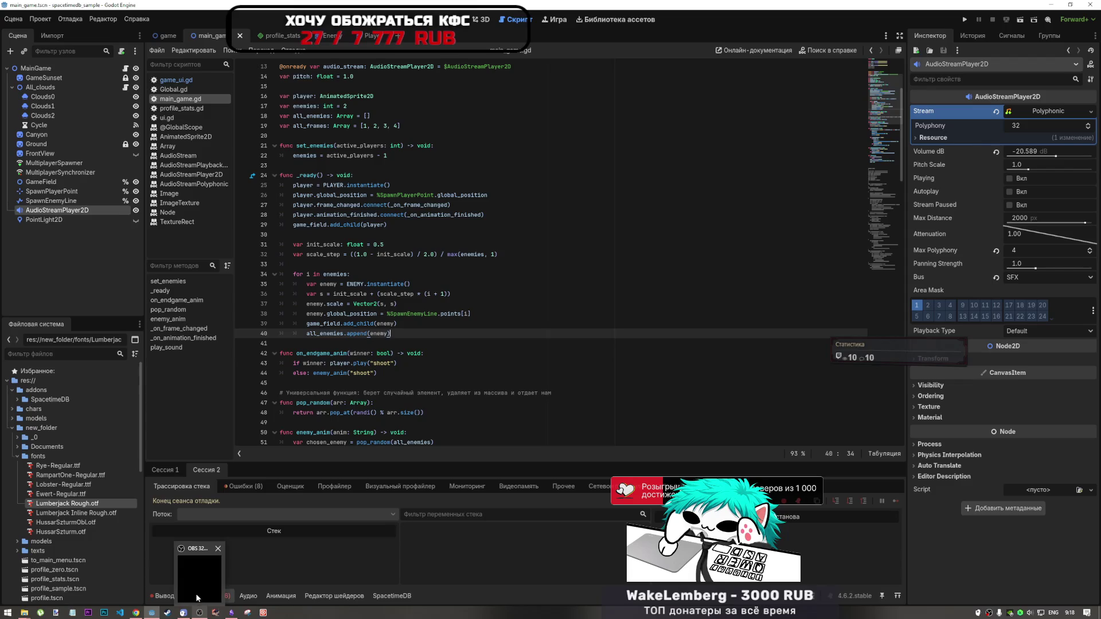
{"action": "key", "text": "Down"}
{"action": "key", "text": "Down"}
{"action": "key", "text": "End"}
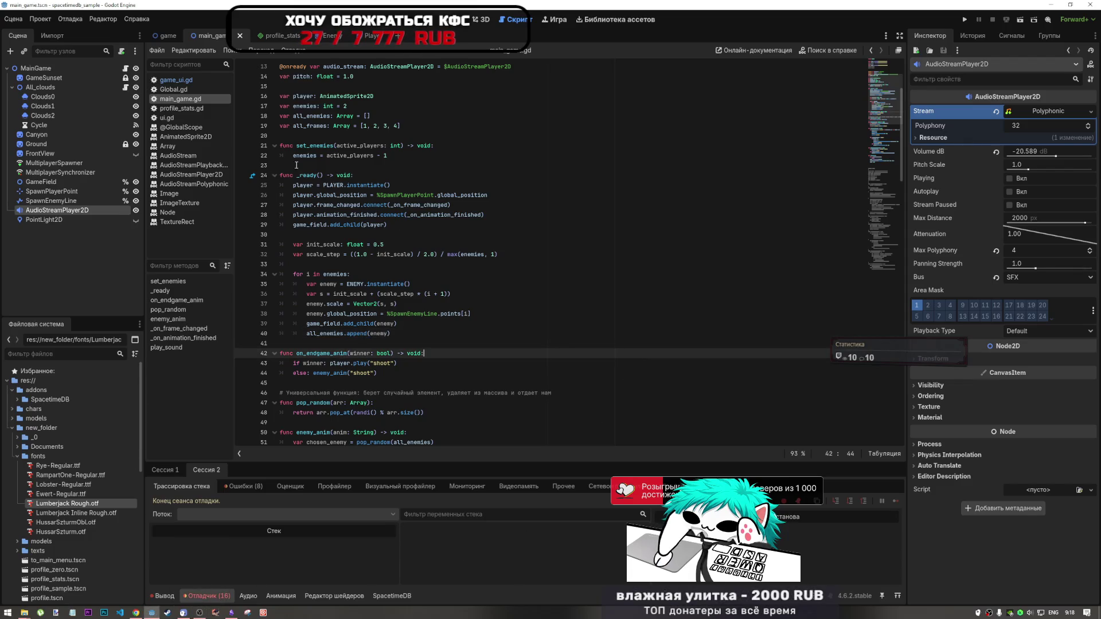
{"action": "scroll", "coordinate": [450, 346], "scroll_direction": "down", "scroll_amount": 1}
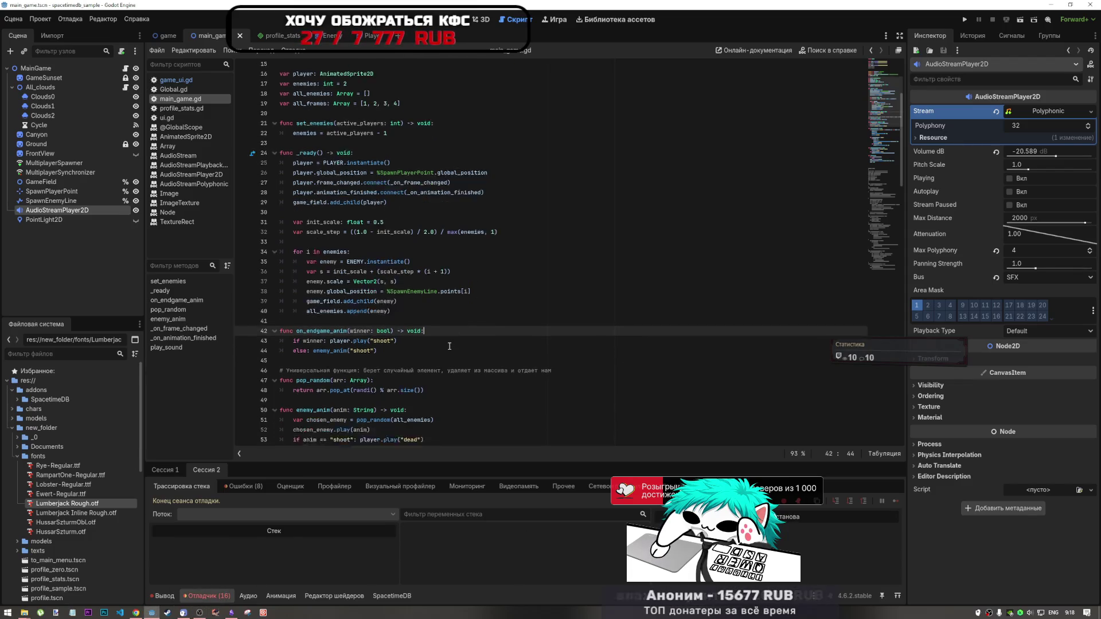
{"action": "scroll", "coordinate": [449, 346], "scroll_direction": "down", "scroll_amount": 5}
{"action": "left_click", "coordinate": [137, 613]}
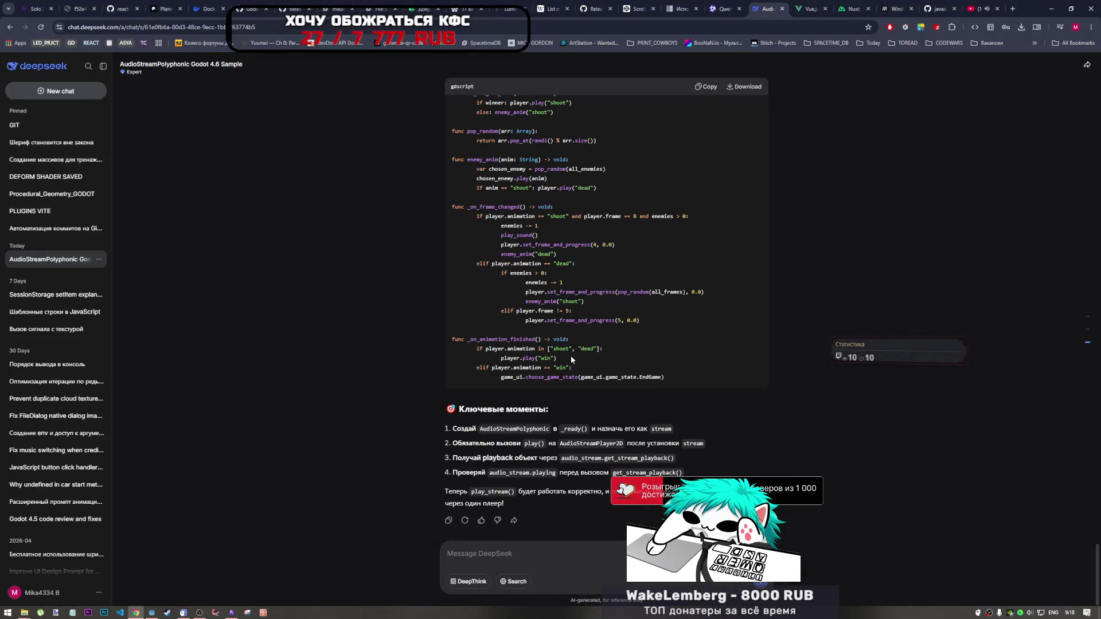
Read DeepSeek's full corrected code, marking the audio_stream line and the playback-access comment
{"action": "scroll", "coordinate": [570, 355], "scroll_direction": "up", "scroll_amount": 10}
{"action": "scroll", "coordinate": [567, 276], "scroll_direction": "up", "scroll_amount": 2}
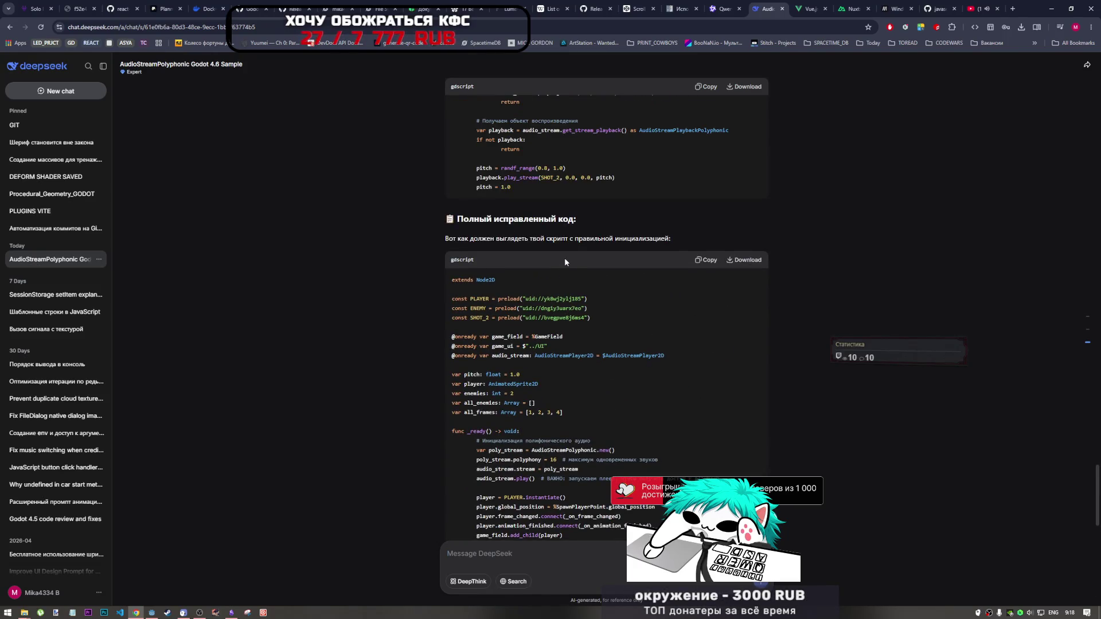
{"action": "scroll", "coordinate": [553, 260], "scroll_direction": "down", "scroll_amount": 2}
{"action": "left_click_drag", "start_coordinate": [575, 270], "coordinate": [622, 271]}
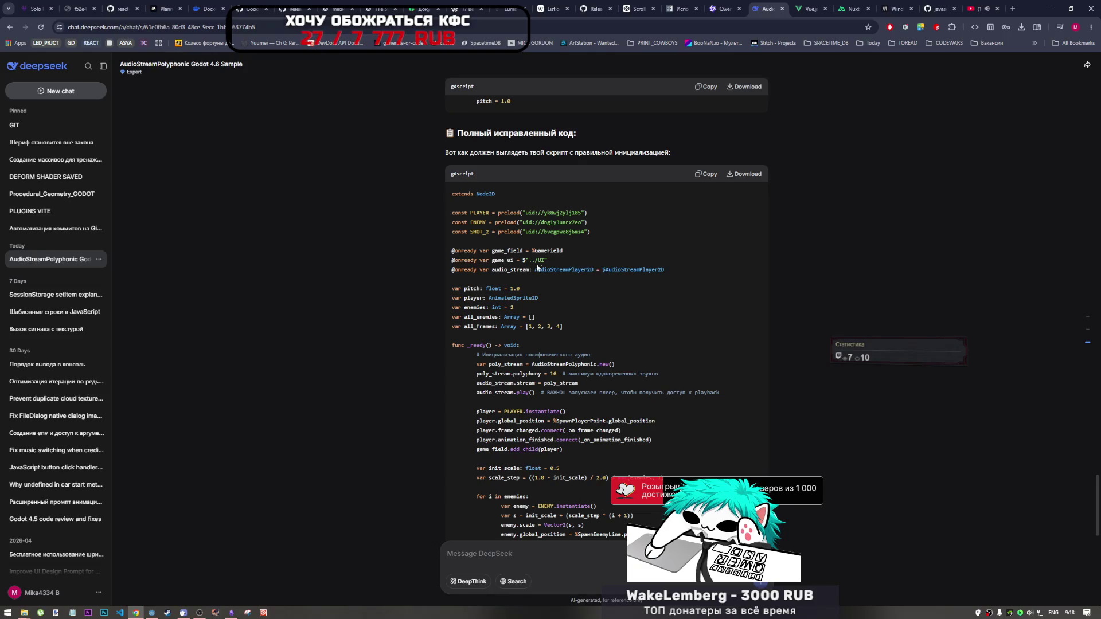
{"action": "left_click", "coordinate": [520, 269]}
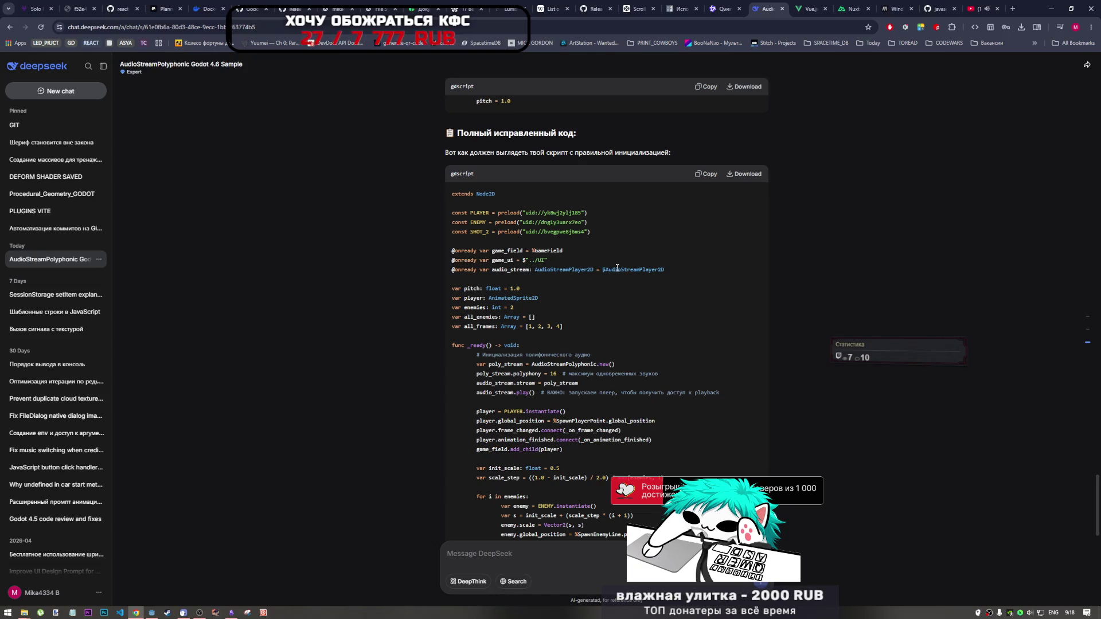
{"action": "left_click_drag", "start_coordinate": [670, 270], "coordinate": [635, 269]}
{"action": "left_click", "coordinate": [637, 269]}
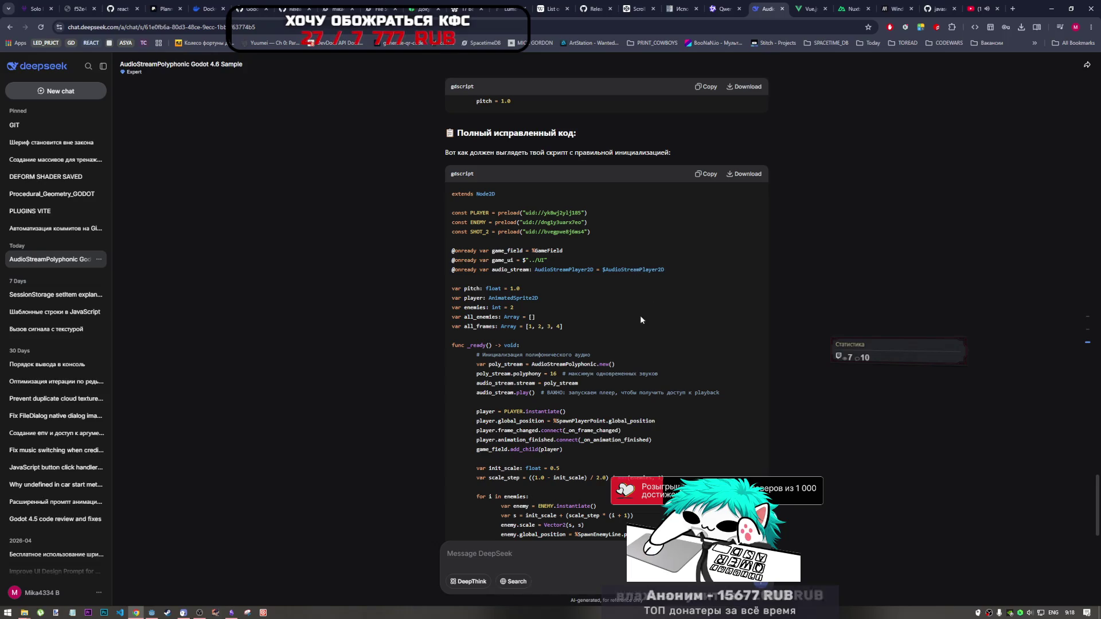
{"action": "scroll", "coordinate": [631, 310], "scroll_direction": "down", "scroll_amount": 3}
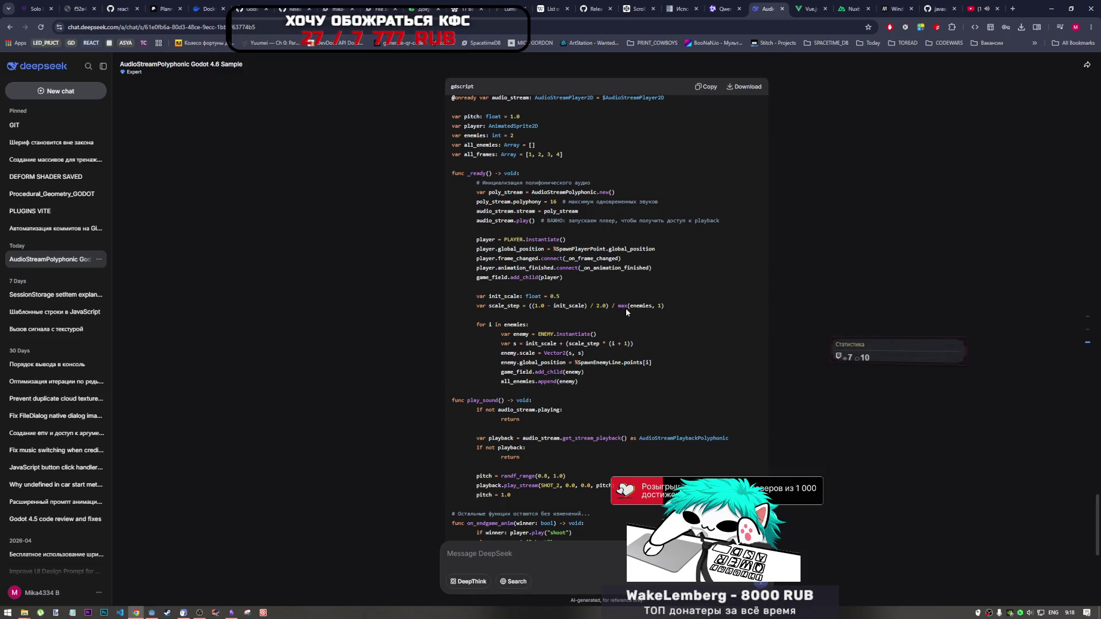
{"action": "left_click_drag", "start_coordinate": [719, 221], "coordinate": [628, 224]}
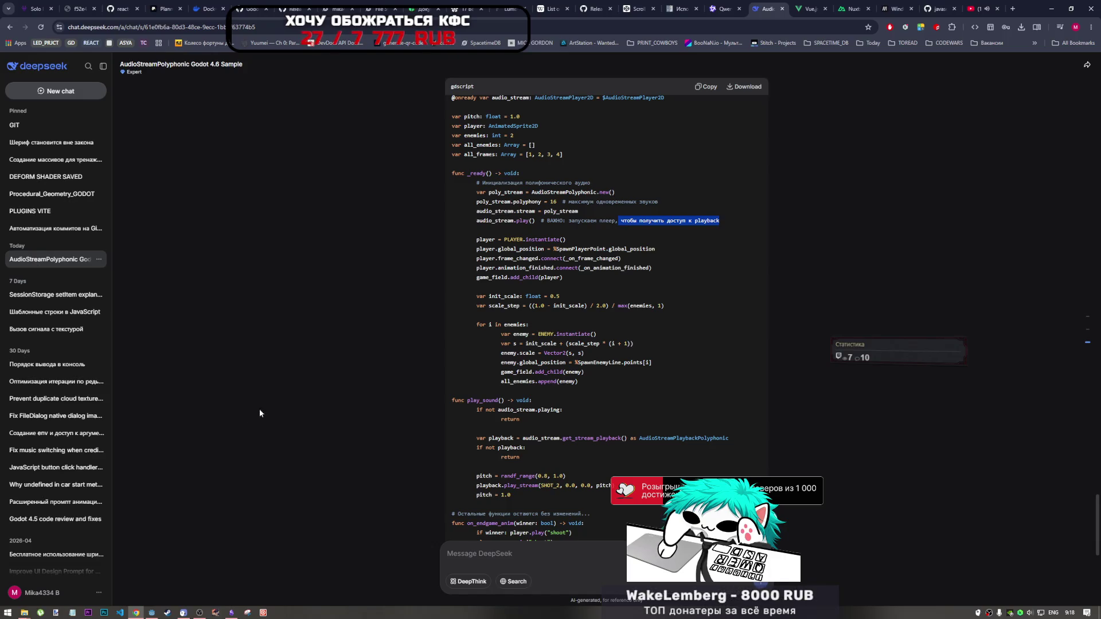
Glance at the Godot editor, then return to the DeepSeek chat's play_sound code
{"action": "mouse_move", "coordinate": [151, 617]}
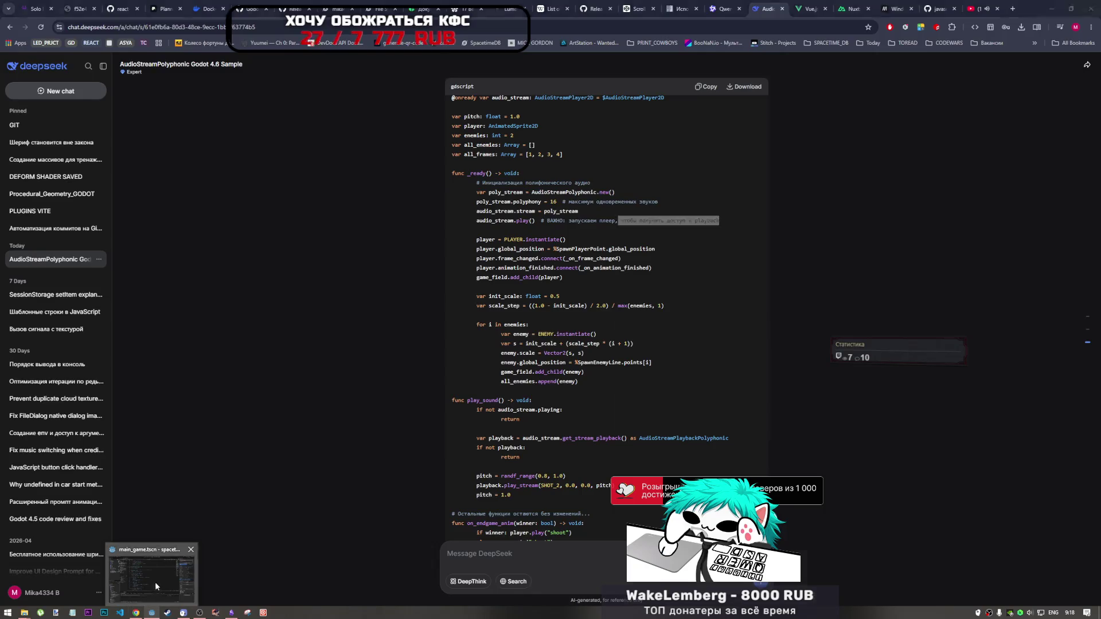
{"action": "left_click", "coordinate": [155, 582]}
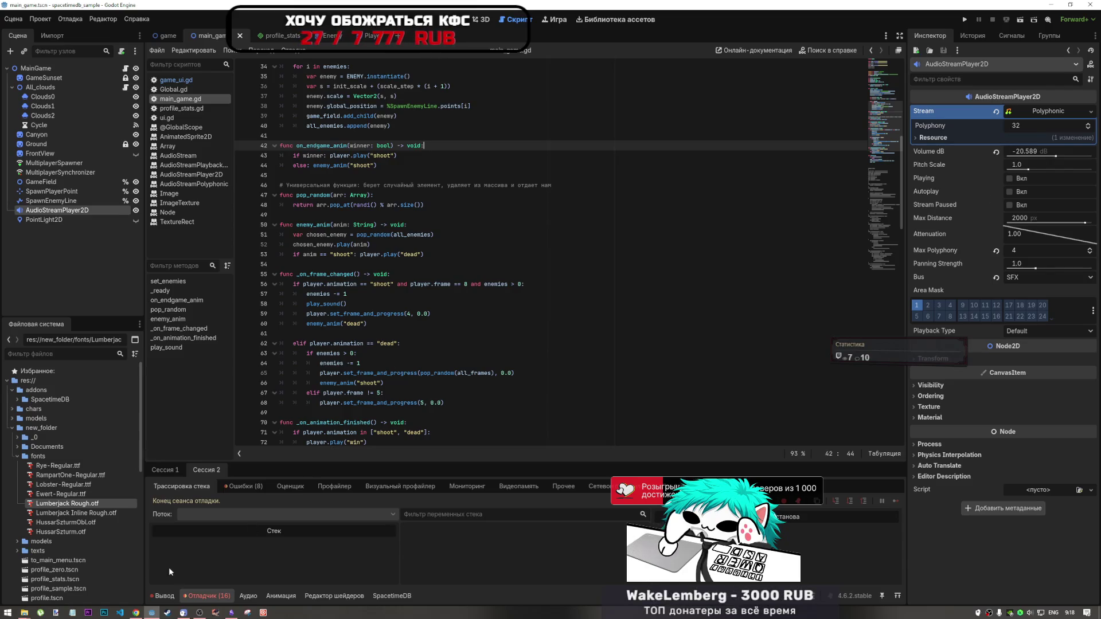
{"action": "left_click", "coordinate": [133, 612]}
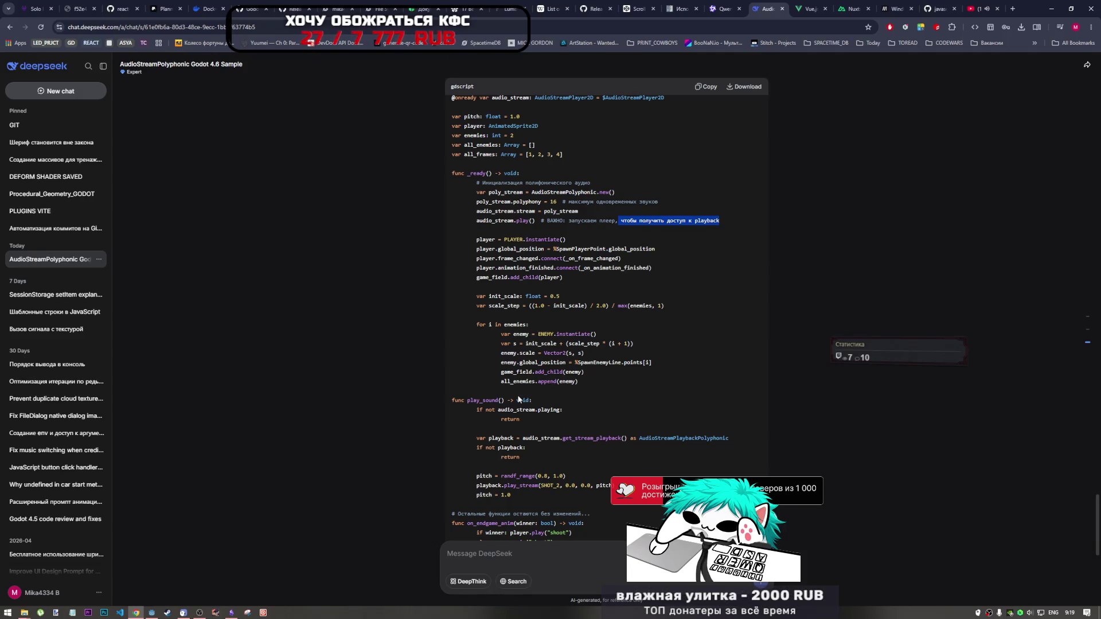
{"action": "scroll", "coordinate": [519, 400], "scroll_direction": "down", "scroll_amount": 2}
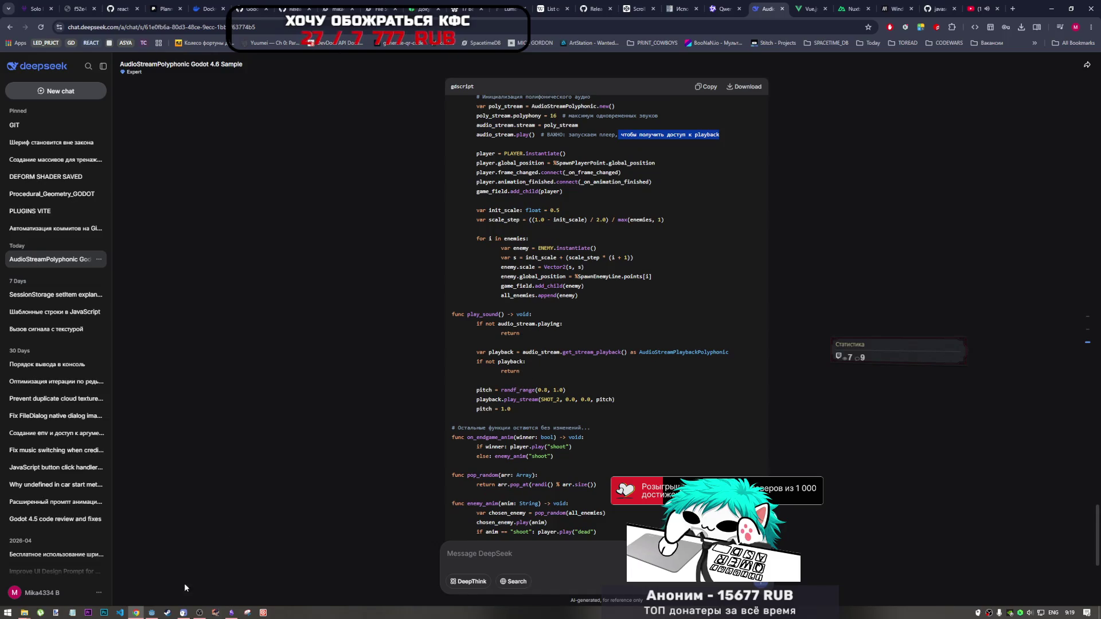
{"action": "left_click", "coordinate": [195, 614]}
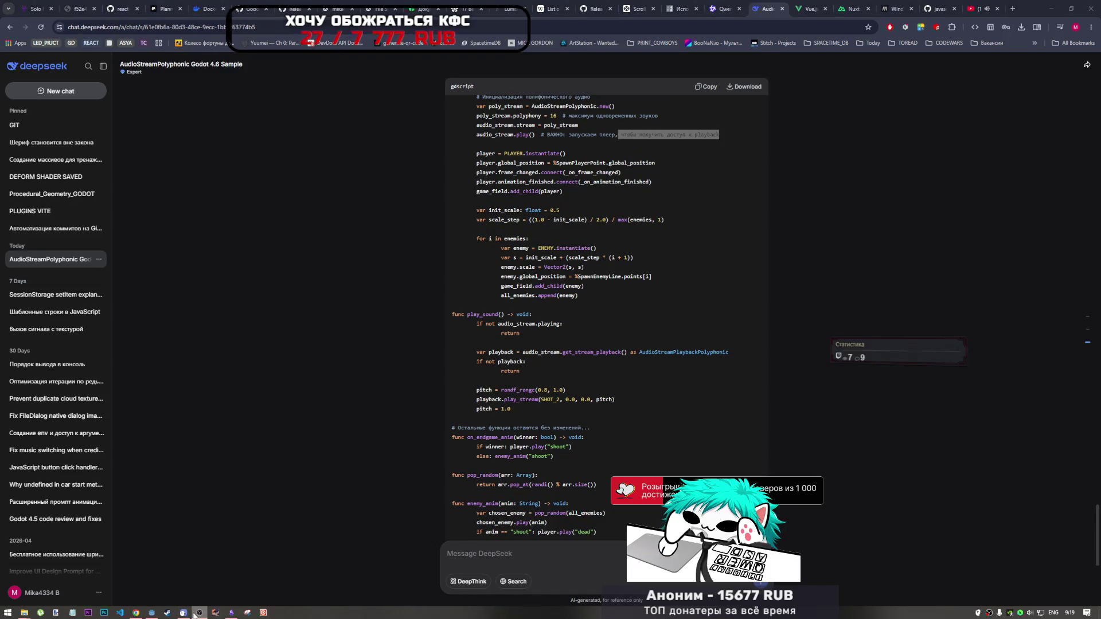
{"action": "left_click", "coordinate": [643, 472]}
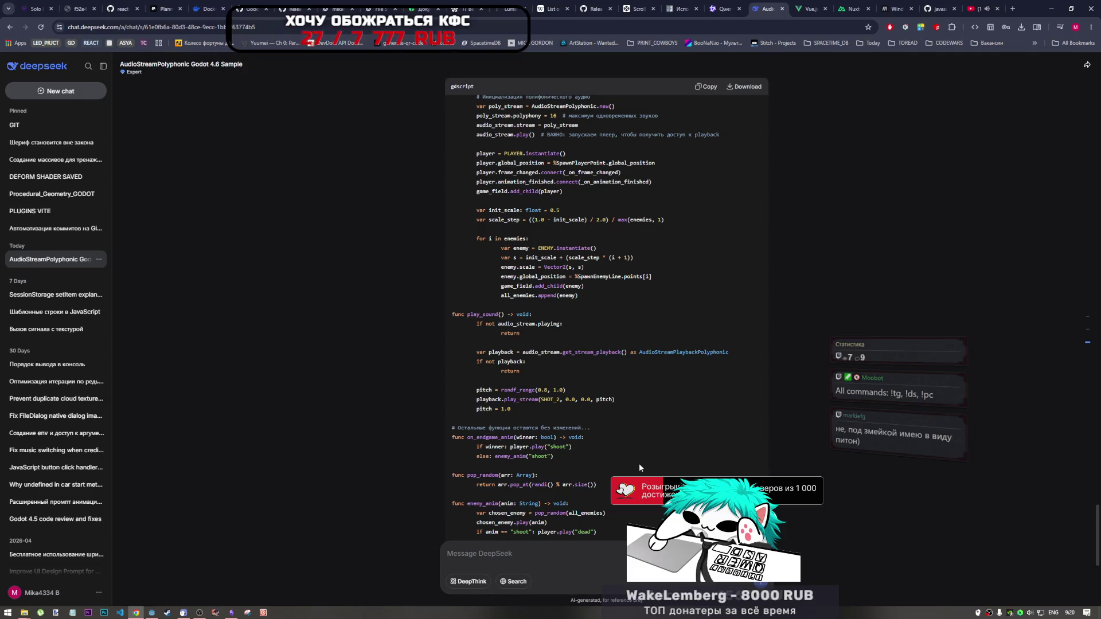
{"action": "left_click", "coordinate": [195, 613]}
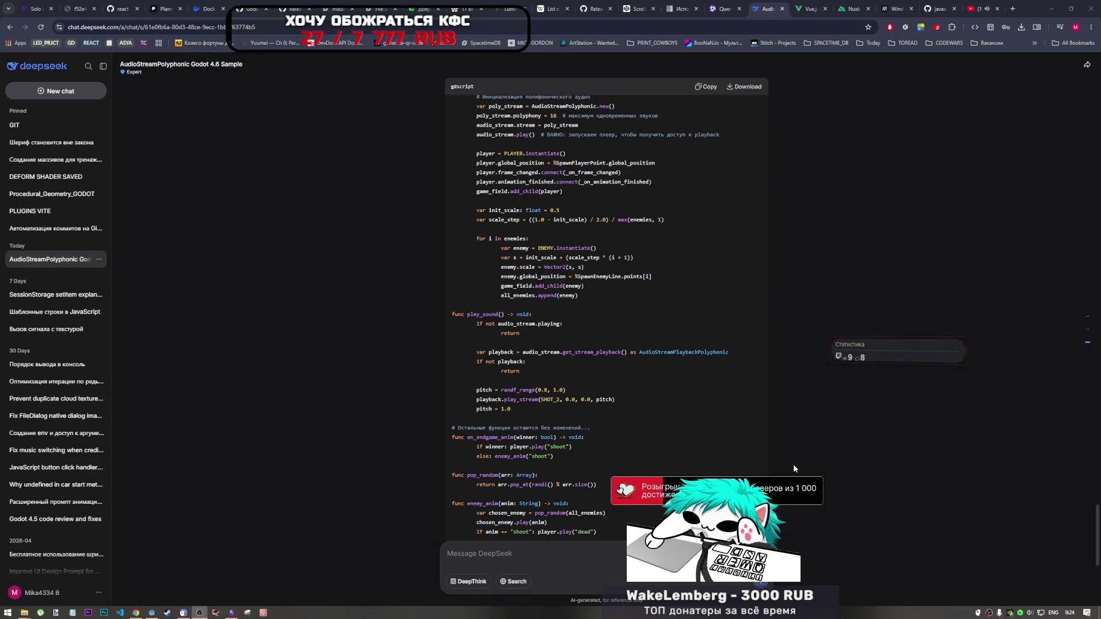
Activate the DeepSeek chat window showing the AudioStreamPolyphonic play_sound script
{"action": "left_click", "coordinate": [815, 453]}
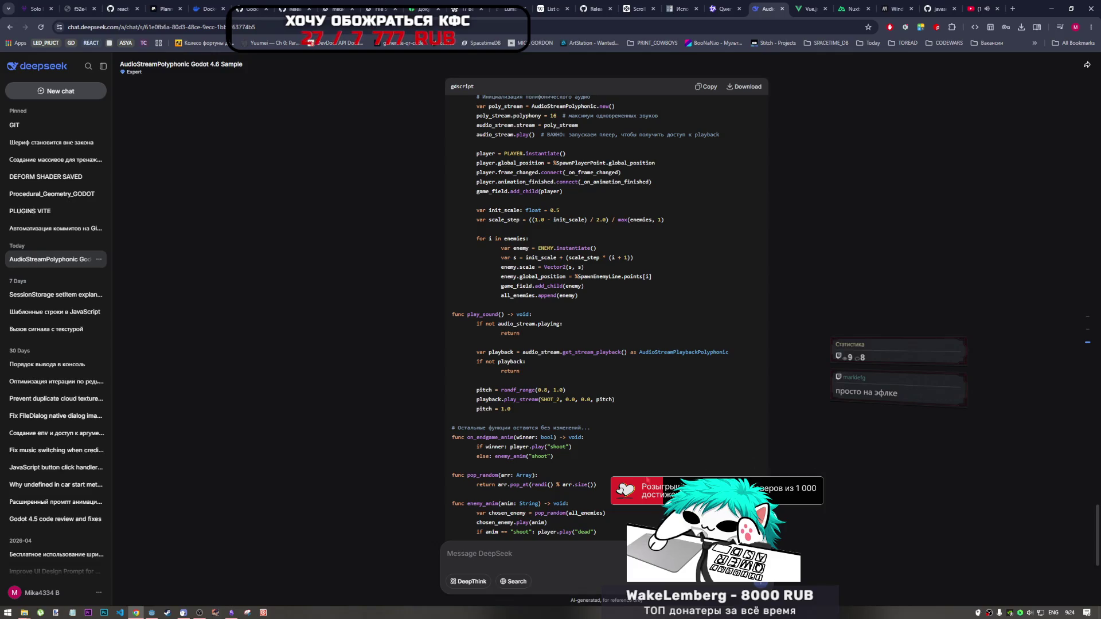
{"action": "scroll", "coordinate": [624, 463], "scroll_direction": "down", "scroll_amount": 3}
{"action": "scroll", "coordinate": [615, 444], "scroll_direction": "down", "scroll_amount": 2}
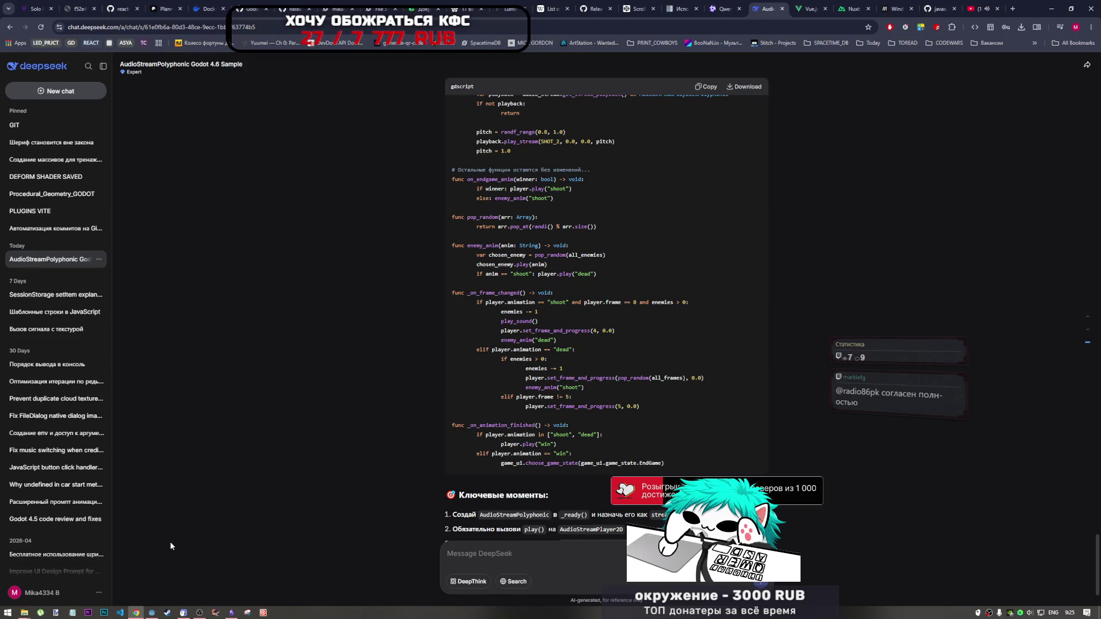
{"action": "left_click", "coordinate": [199, 612]}
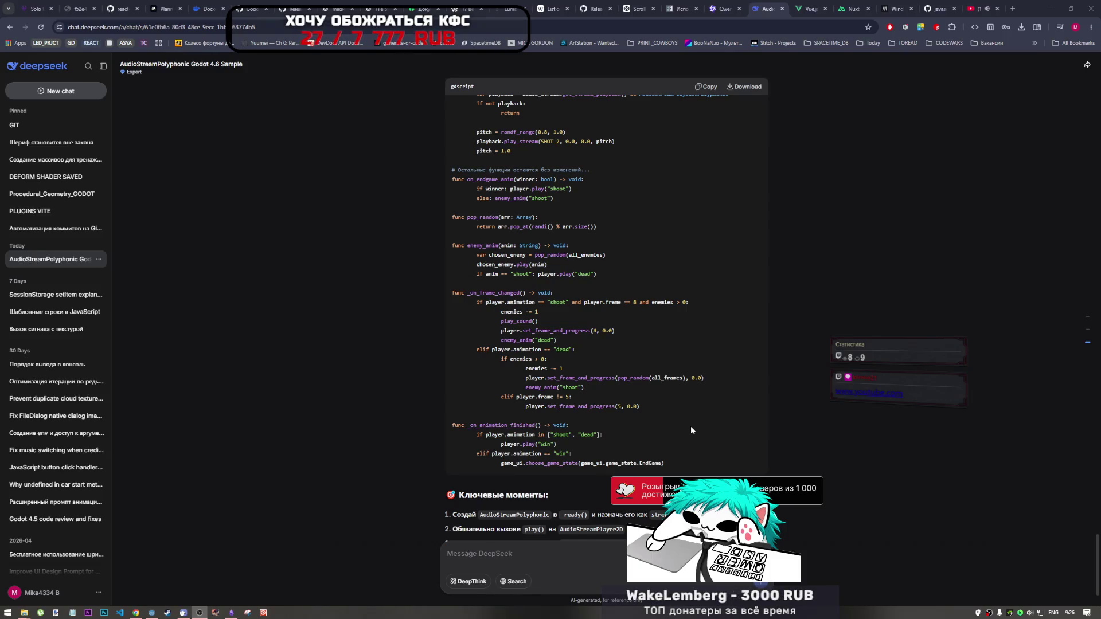
Scroll through DeepSeek's suggested play_sound code, then switch back to main_game.gd in Godot
{"action": "left_click", "coordinate": [689, 463]}
{"action": "scroll", "coordinate": [690, 454], "scroll_direction": "down", "scroll_amount": 2}
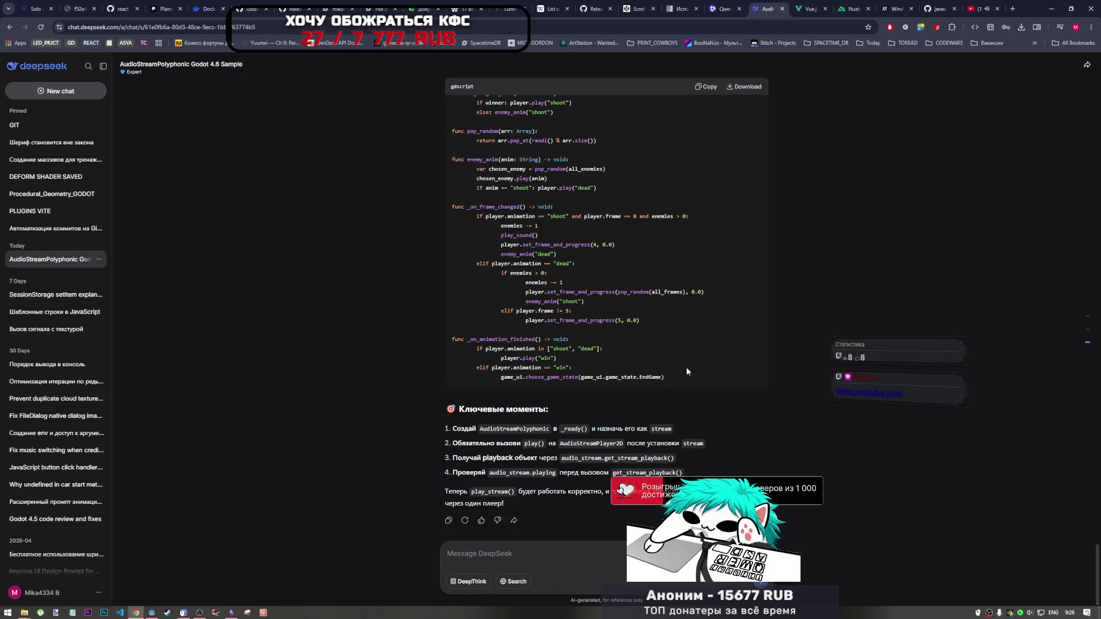
{"action": "scroll", "coordinate": [680, 375], "scroll_direction": "up", "scroll_amount": 4}
{"action": "scroll", "coordinate": [678, 378], "scroll_direction": "up", "scroll_amount": 2}
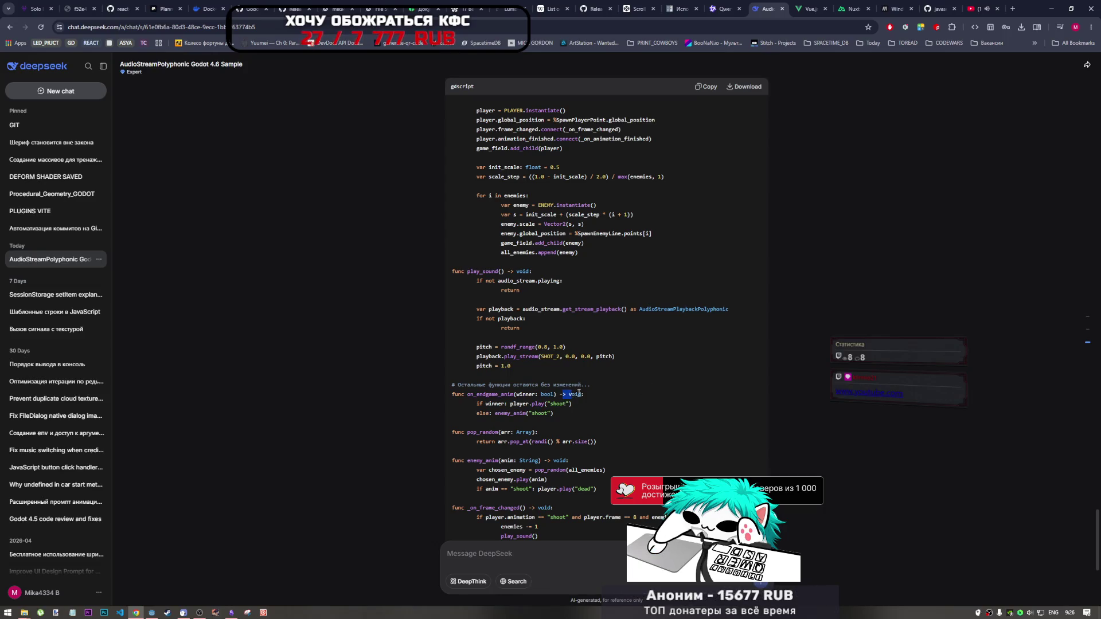
{"action": "scroll", "coordinate": [573, 415], "scroll_direction": "down", "scroll_amount": 1}
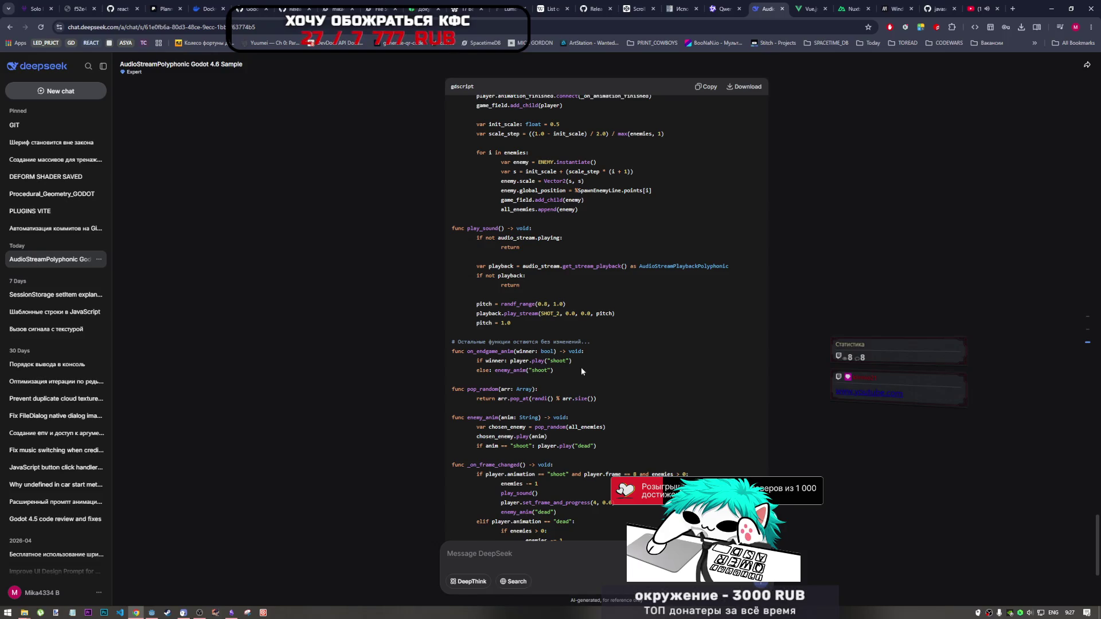
{"action": "left_click", "coordinate": [151, 612]}
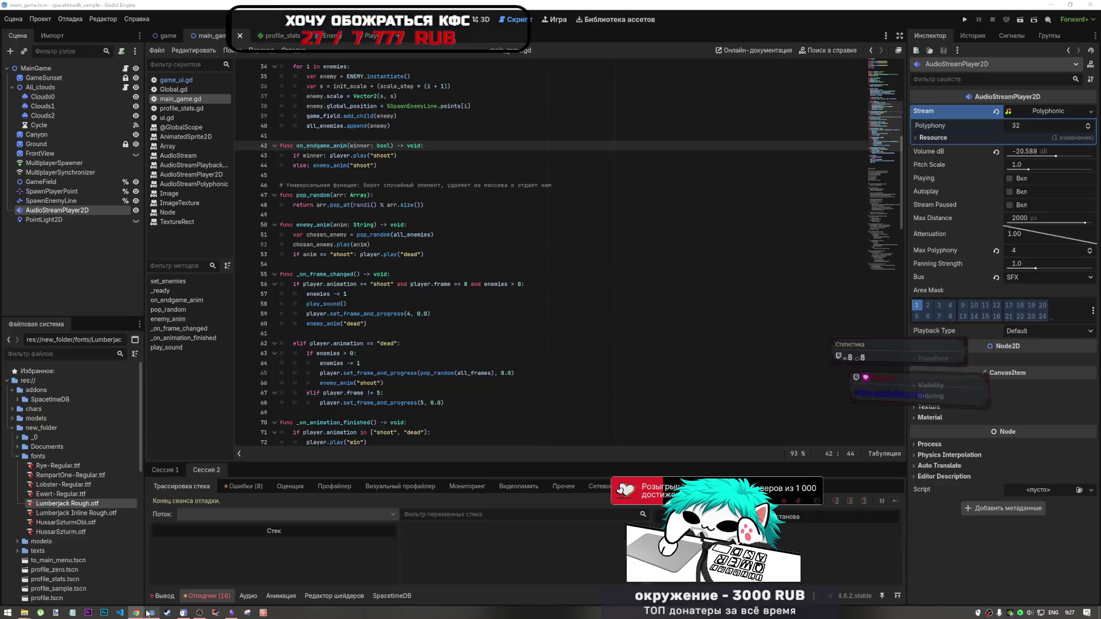
Review main_game.gd's play_sound function through line 52, then return to the DeepSeek chat
{"action": "mouse_move", "coordinate": [382, 318]}
{"action": "left_mouse_down"}
{"action": "mouse_move", "coordinate": [281, 241]}
{"action": "mouse_move", "coordinate": [285, 2]}
{"action": "mouse_move", "coordinate": [321, 205]}
{"action": "left_mouse_up"}
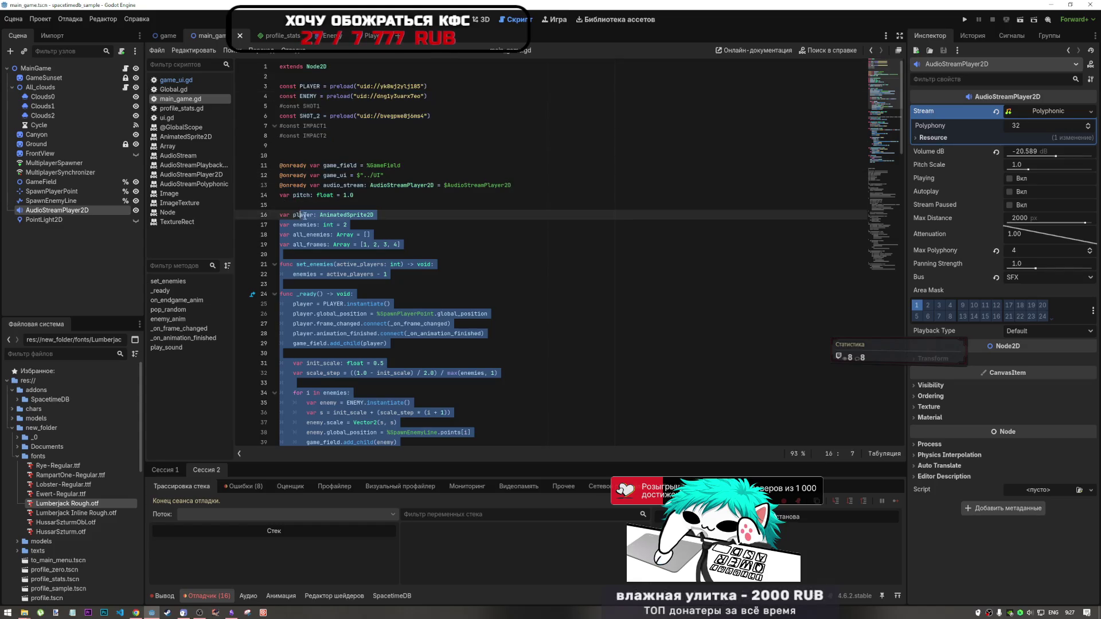
{"action": "left_click", "coordinate": [333, 205]}
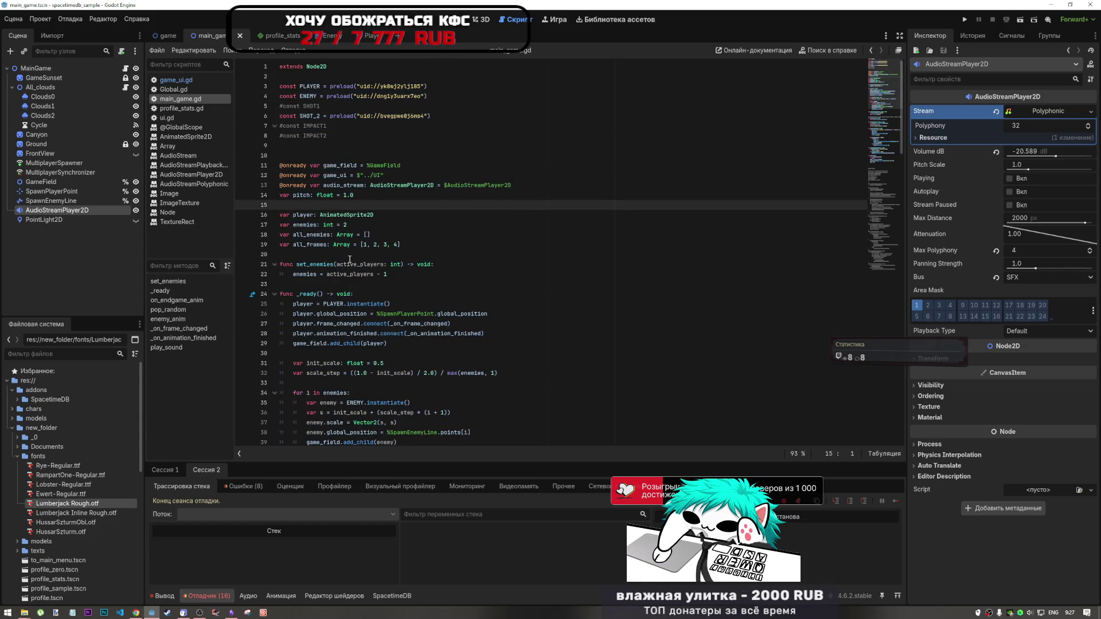
{"action": "scroll", "coordinate": [350, 275], "scroll_direction": "down", "scroll_amount": 7}
{"action": "left_click", "coordinate": [403, 304]}
{"action": "left_click", "coordinate": [364, 303], "text": "shift"}
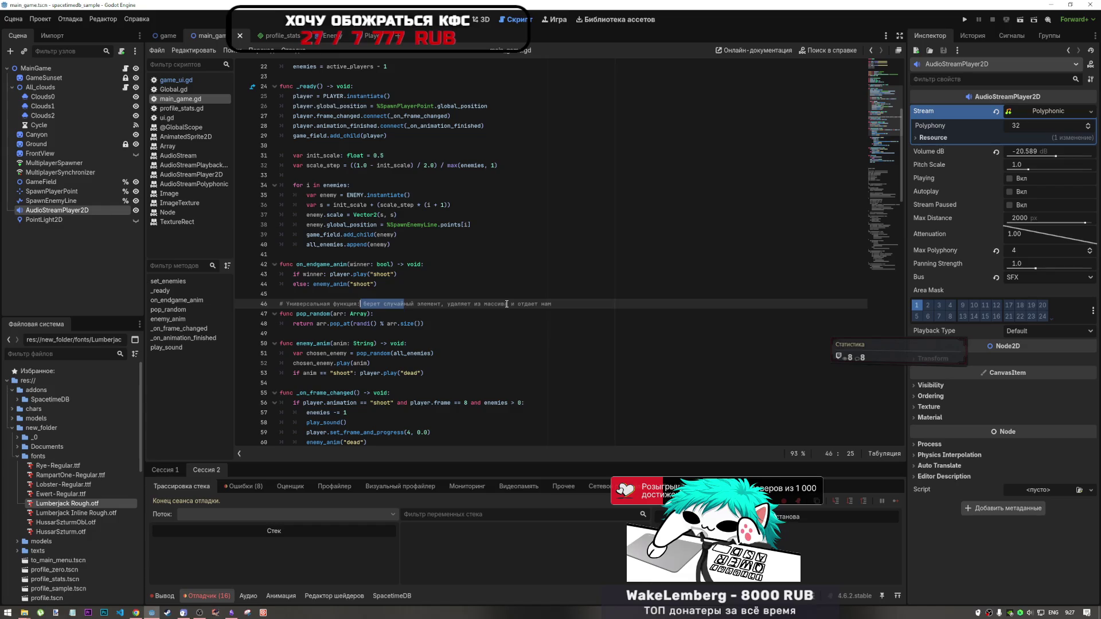
{"action": "left_click", "coordinate": [530, 363]}
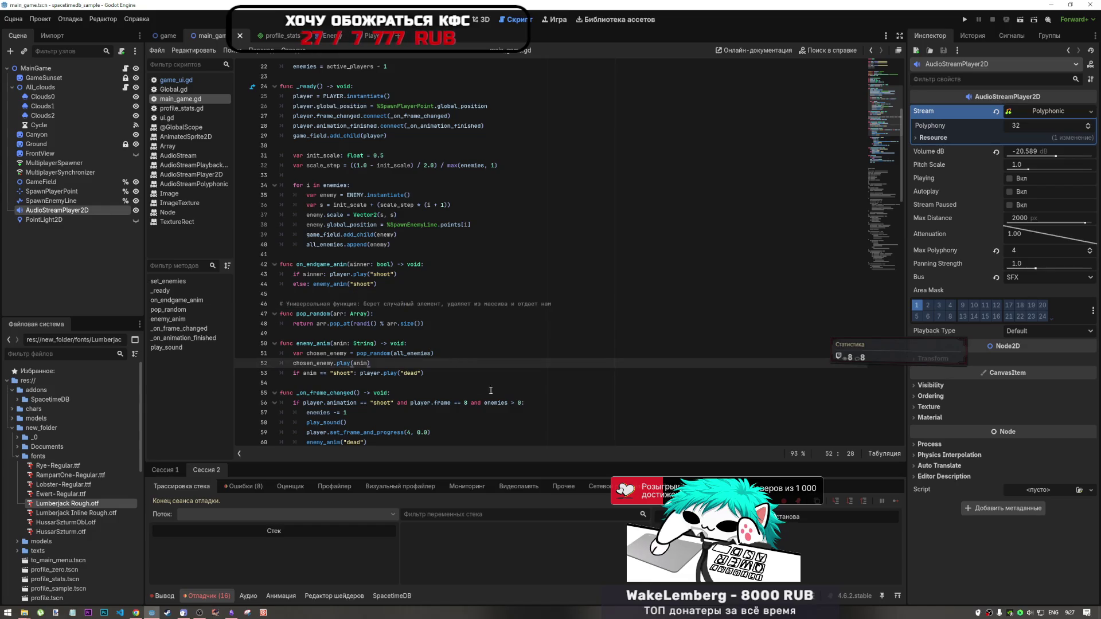
{"action": "scroll", "coordinate": [516, 372], "scroll_direction": "down", "scroll_amount": 2}
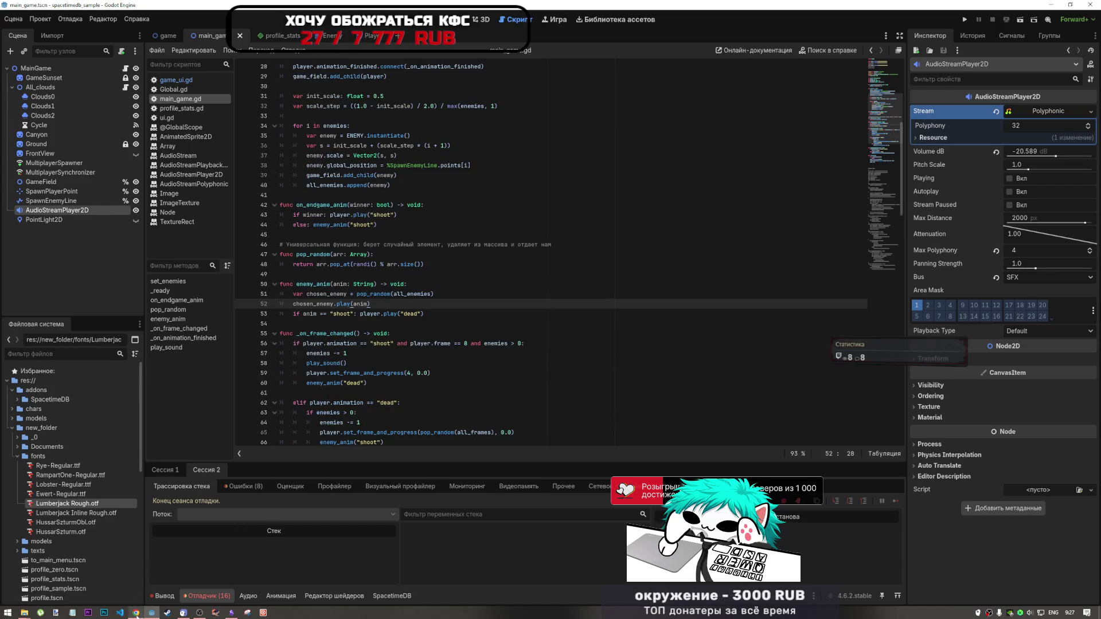
{"action": "left_click", "coordinate": [136, 613]}
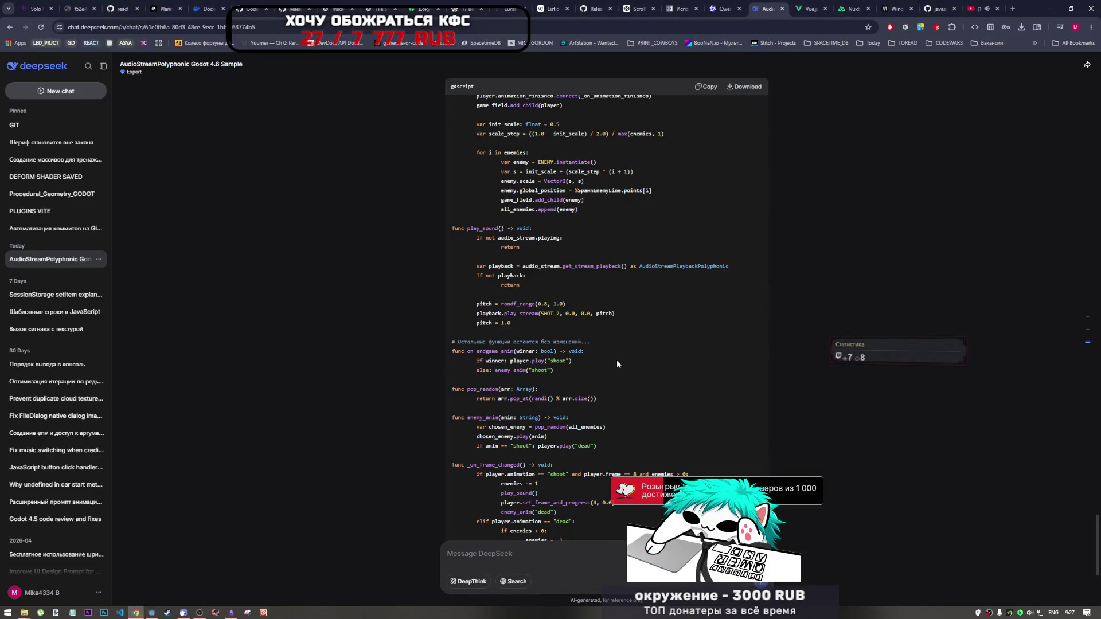
Leave the DeepSeek chat and bring the YouTube Red Room Series Vol.05 video forward
{"action": "left_click", "coordinate": [199, 612]}
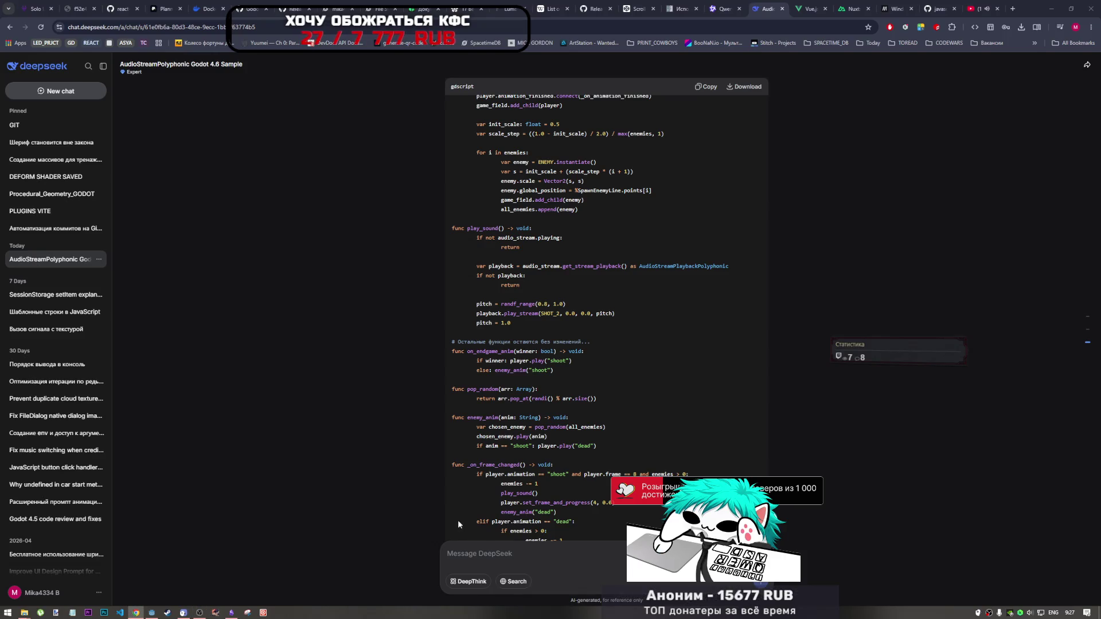
{"action": "left_click", "coordinate": [941, 9]}
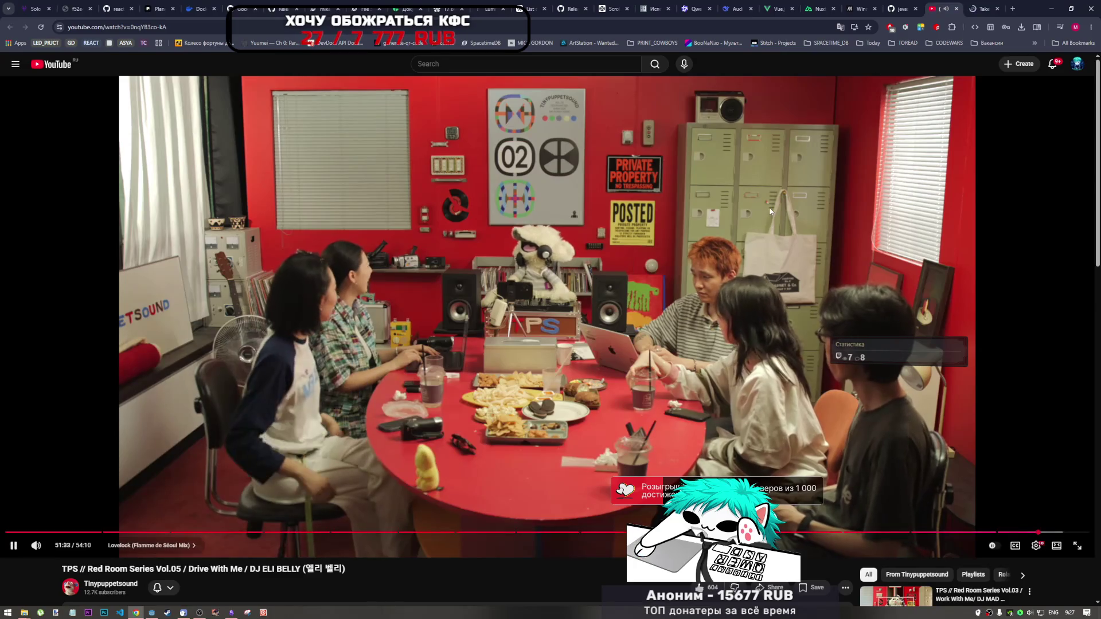
Pause Red Room, switch to the Take a look video, then resume at line 52 of main_game.gd
{"action": "left_click", "coordinate": [856, 144]}
{"action": "left_click", "coordinate": [979, 8]}
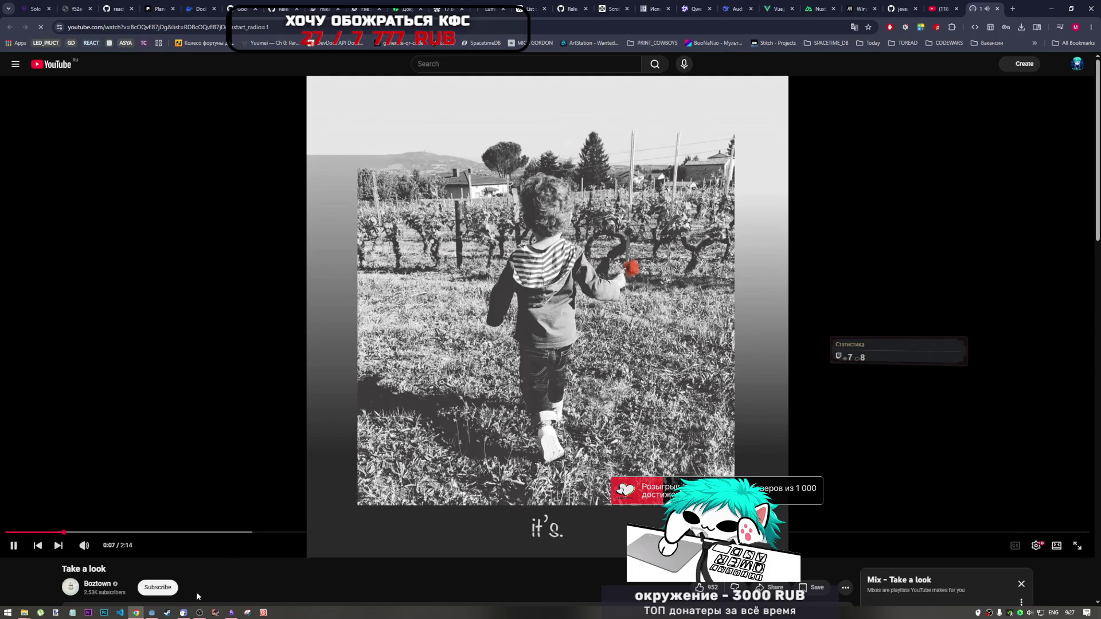
{"action": "left_click", "coordinate": [152, 612]}
{"action": "left_click", "coordinate": [402, 374]}
{"action": "left_click", "coordinate": [433, 307]}
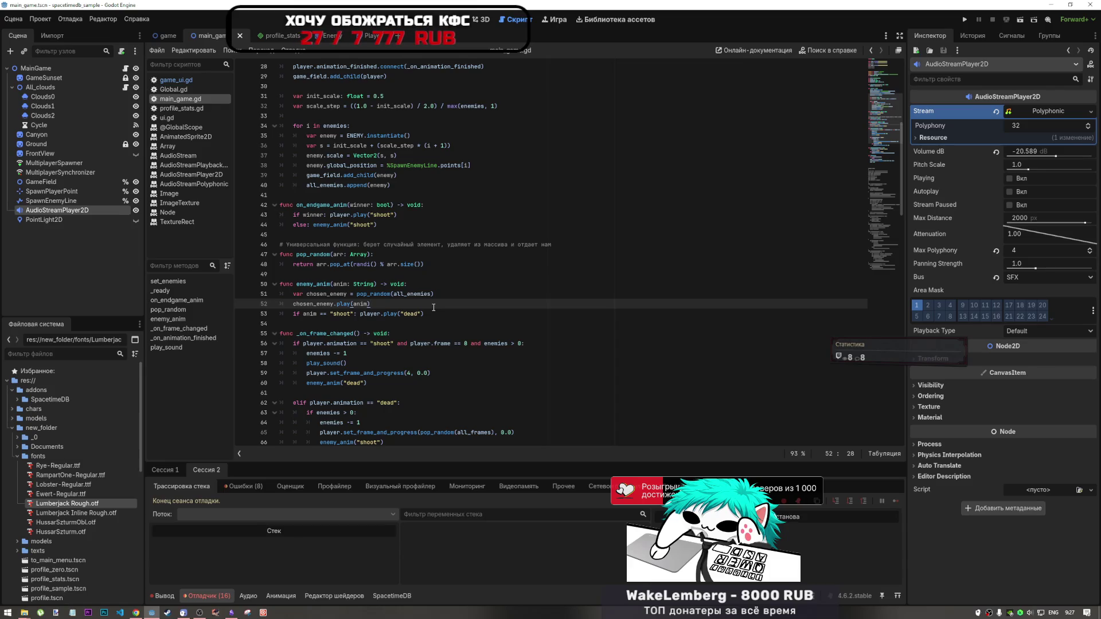
{"action": "left_click", "coordinate": [432, 354]}
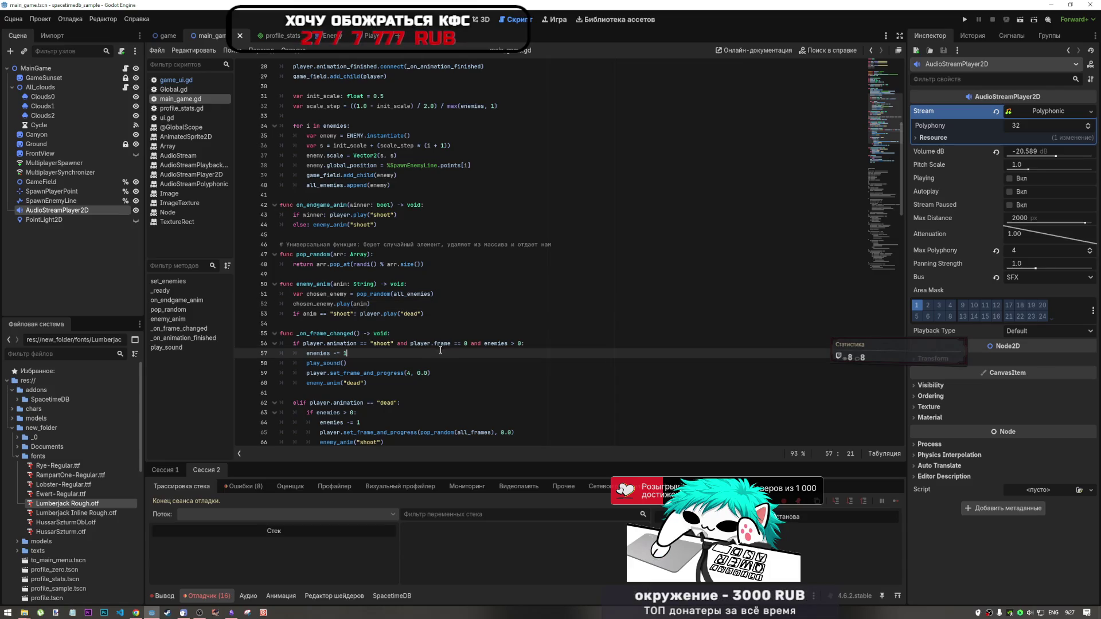
{"action": "left_click", "coordinate": [410, 384]}
{"action": "left_click", "coordinate": [404, 389]}
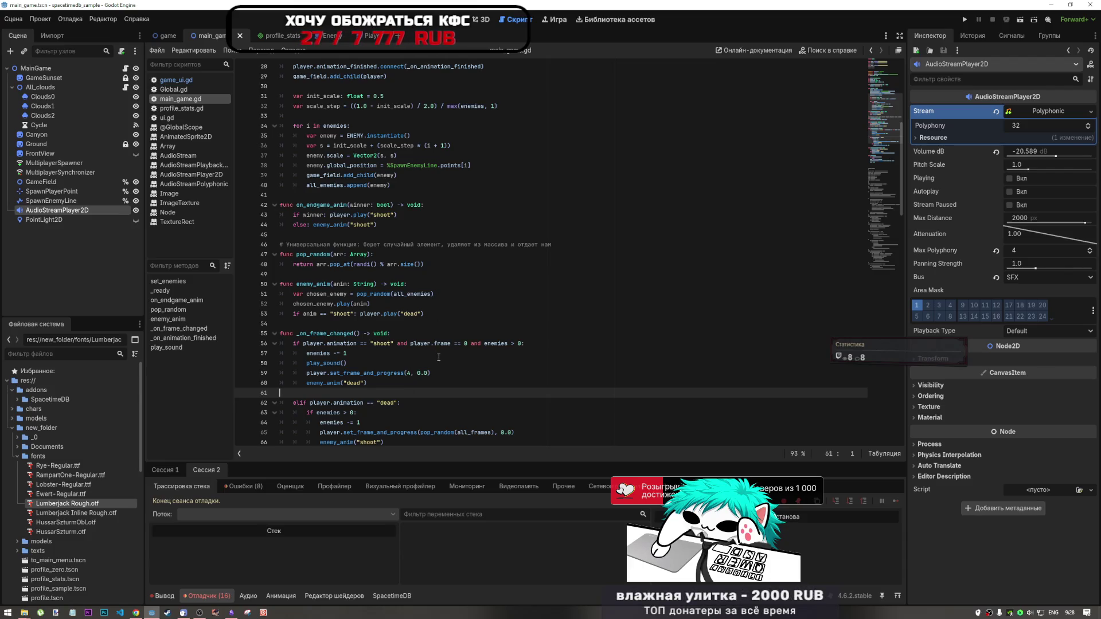
{"action": "scroll", "coordinate": [394, 310], "scroll_direction": "down", "scroll_amount": 1}
{"action": "scroll", "coordinate": [394, 310], "scroll_direction": "down", "scroll_amount": 2}
{"action": "scroll", "coordinate": [393, 310], "scroll_direction": "up", "scroll_amount": 5}
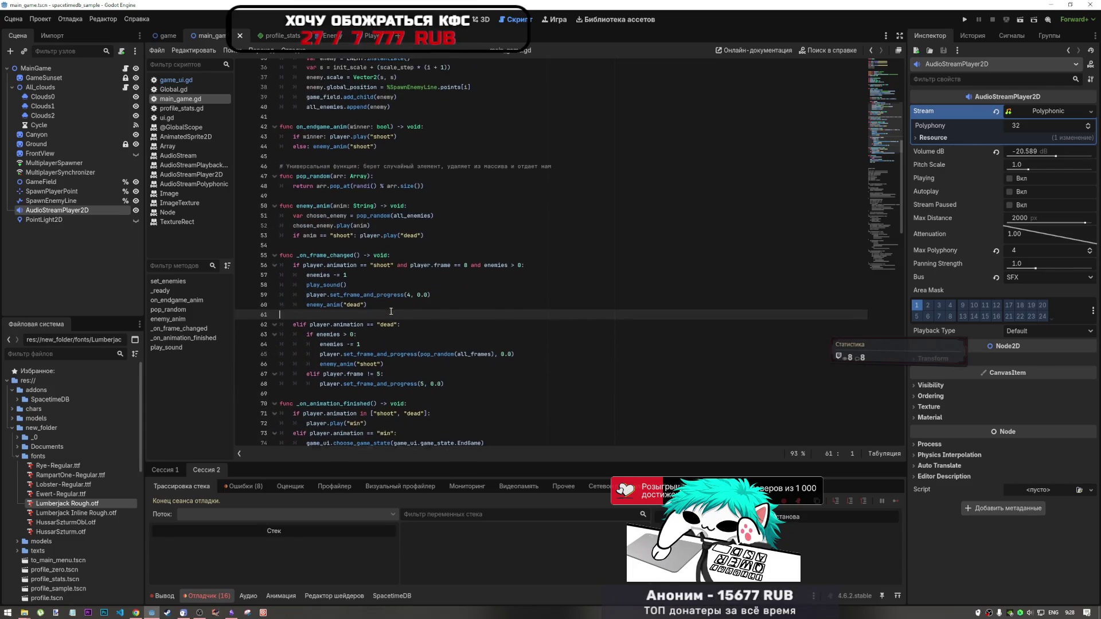
{"action": "scroll", "coordinate": [391, 312], "scroll_direction": "up", "scroll_amount": 3}
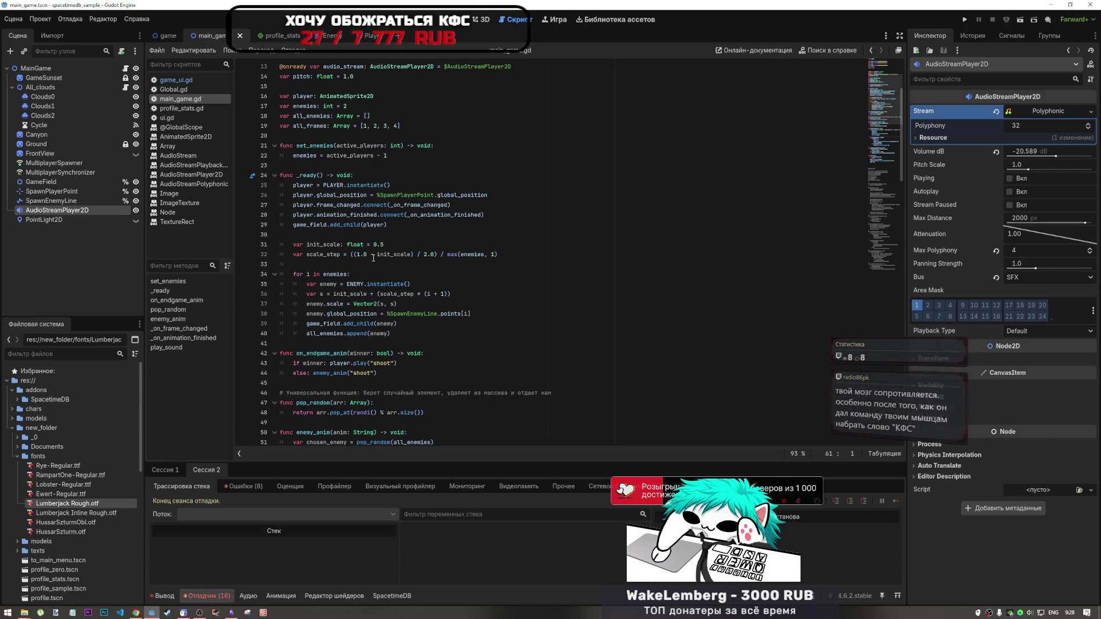
{"action": "left_click", "coordinate": [375, 263]}
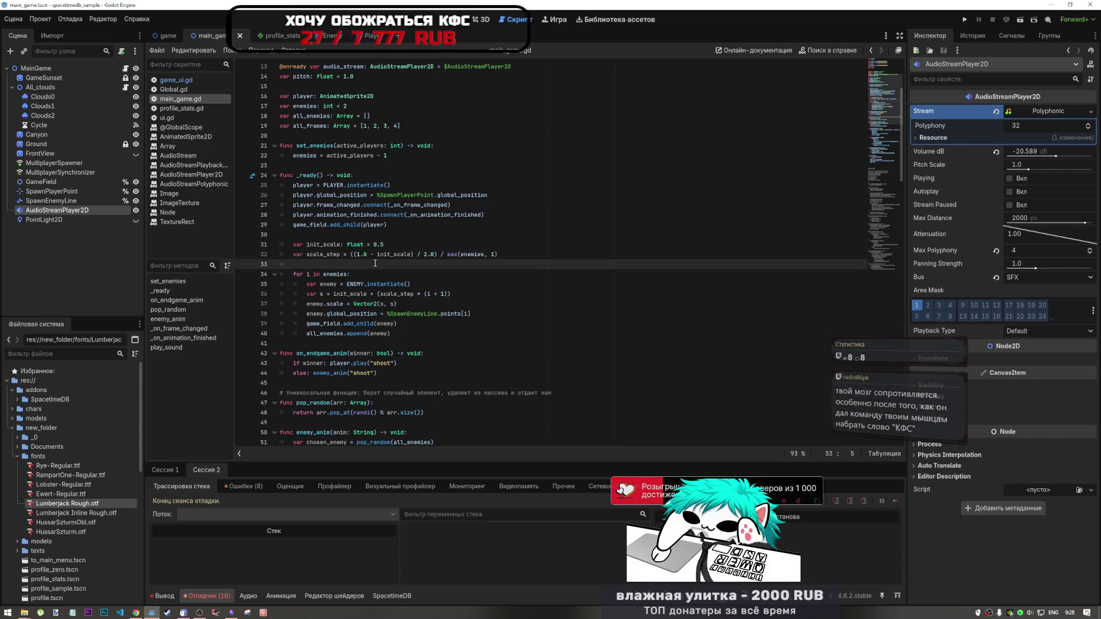